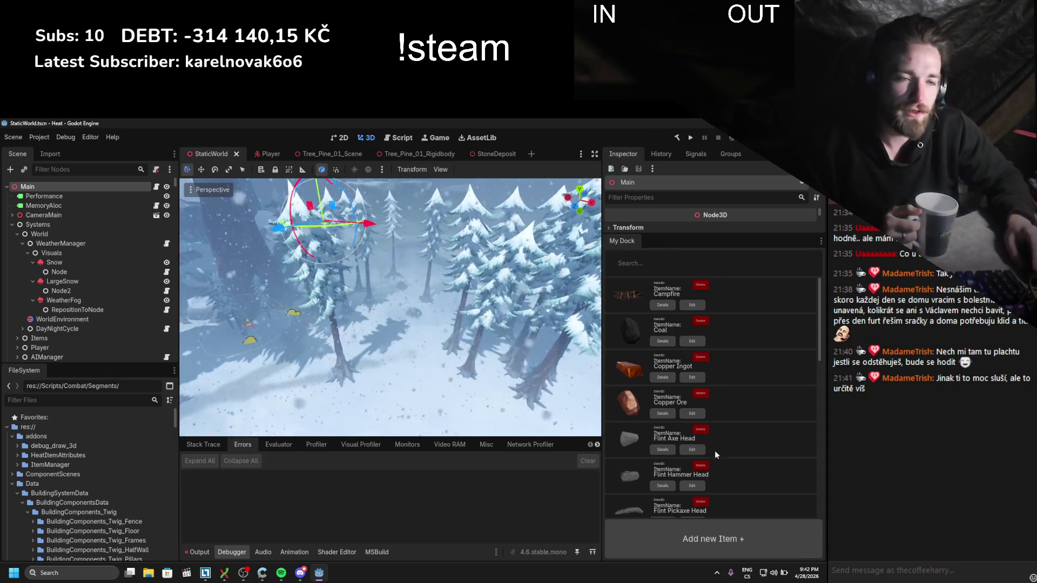
- Dismiss the music player, then select the forest rock deposit and open its StoneDeposit scene
{"action": "left_click", "coordinate": [281, 572]}
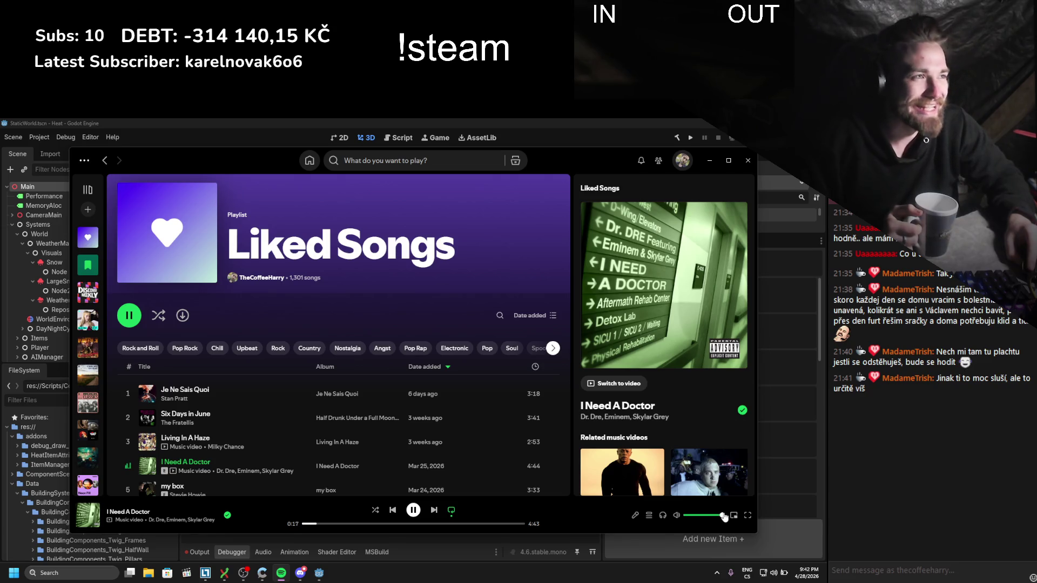
{"action": "left_click", "coordinate": [710, 159]}
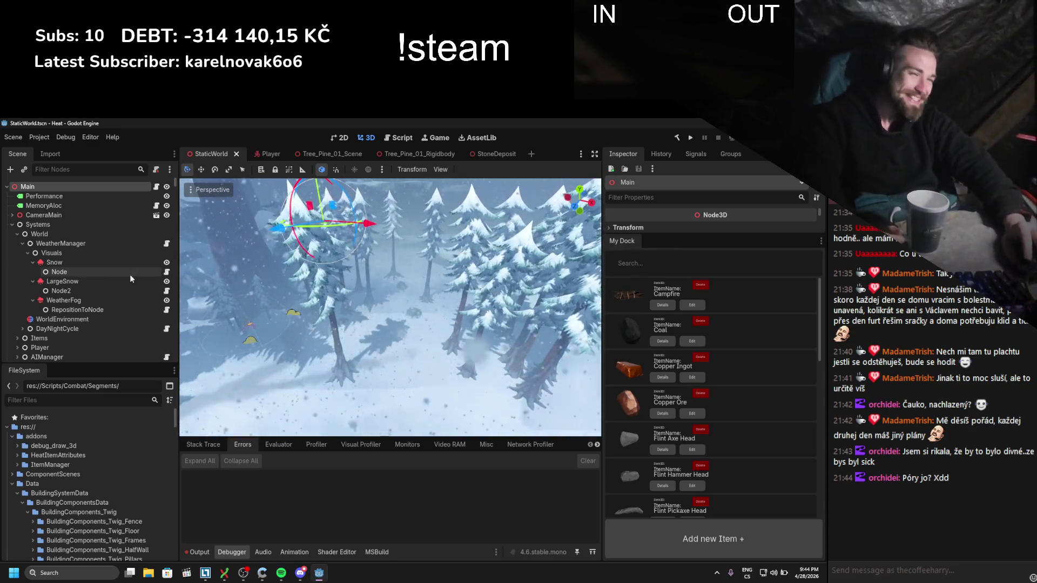
{"action": "scroll", "coordinate": [403, 241], "scroll_direction": "up", "scroll_amount": 5}
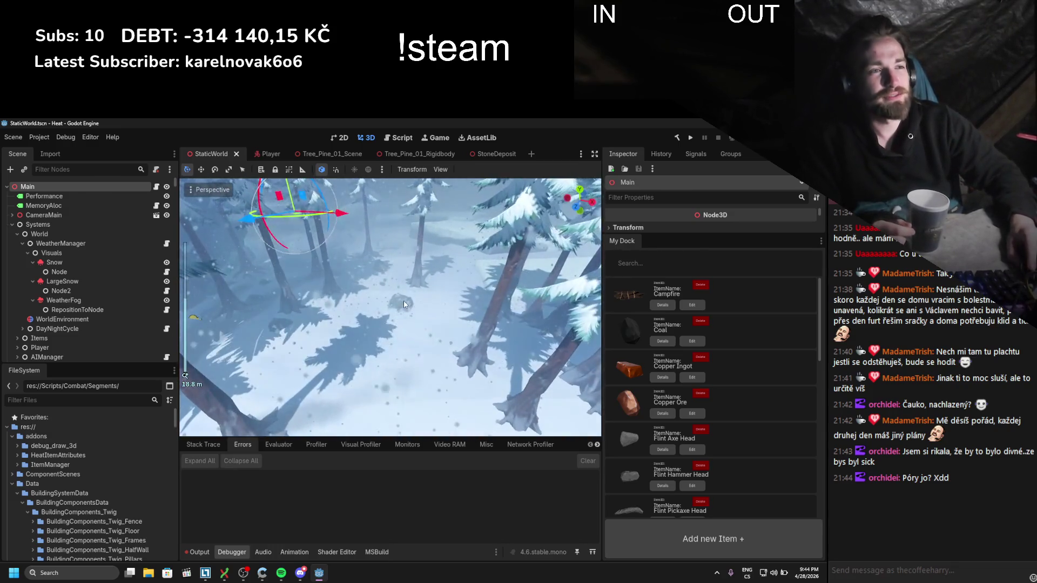
{"action": "left_click", "coordinate": [404, 304]}
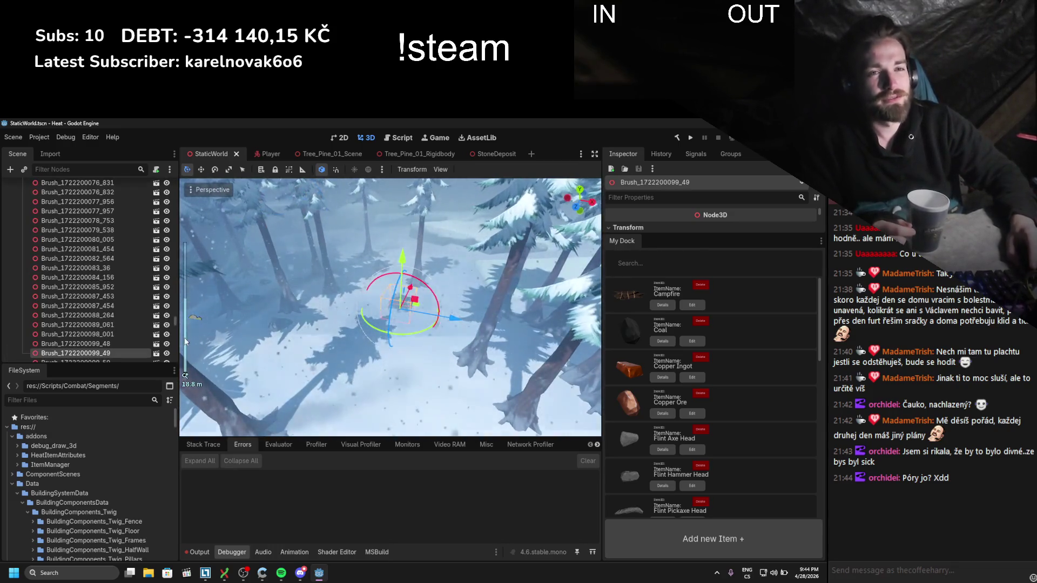
{"action": "left_click", "coordinate": [153, 344]}
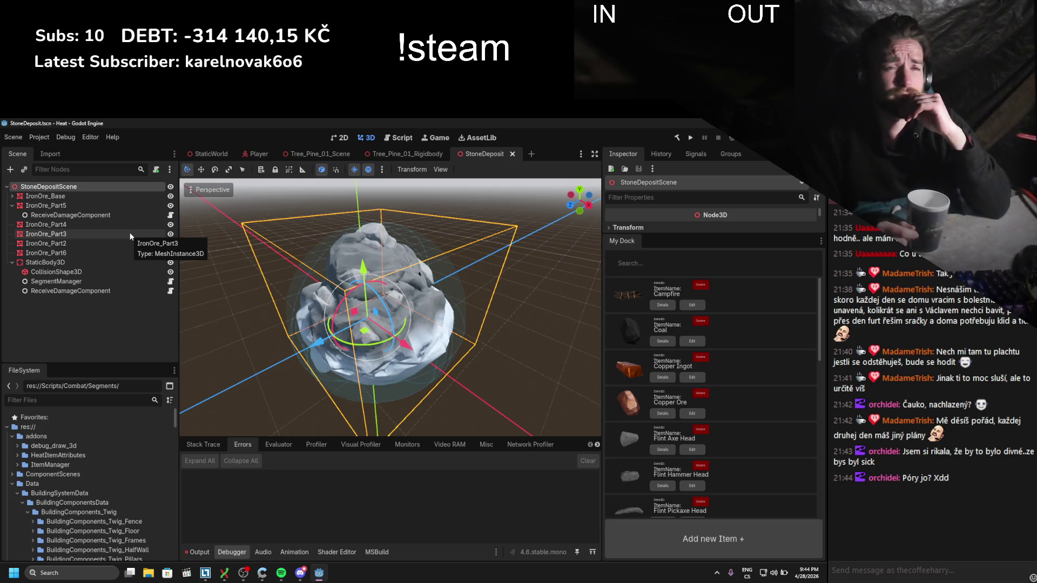
- Select the SegmentManager node and open its SegmentManager.cs script from the Inspector
{"action": "left_click", "coordinate": [82, 292]}
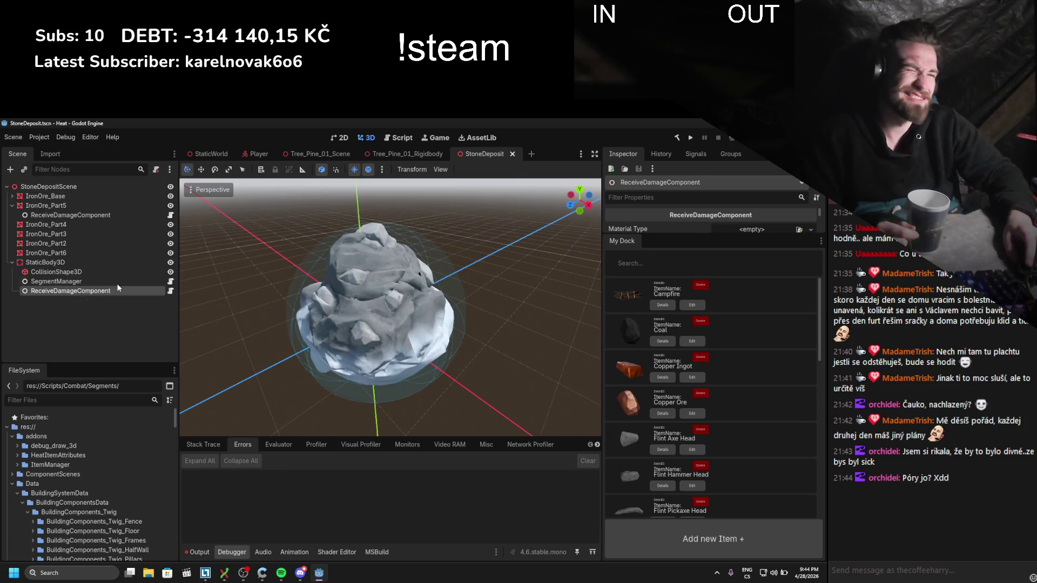
{"action": "left_click", "coordinate": [82, 281]}
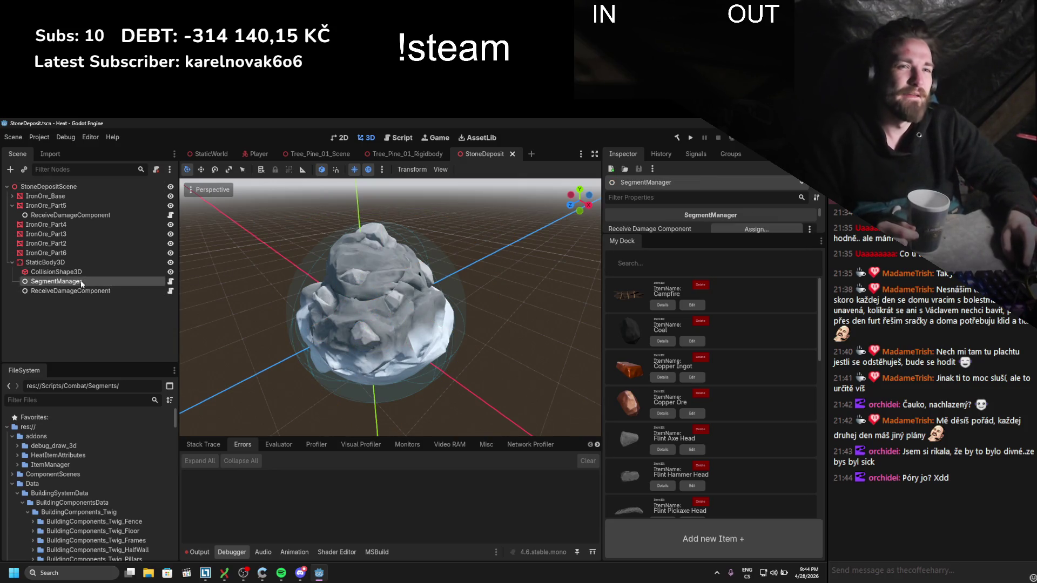
{"action": "left_click_drag", "start_coordinate": [663, 236], "coordinate": [662, 379]}
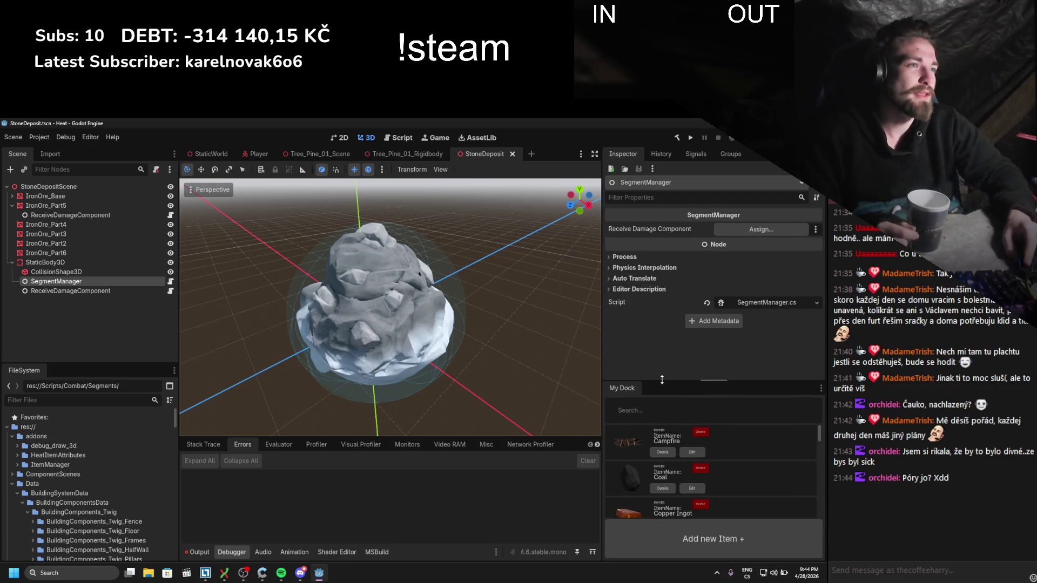
{"action": "left_click", "coordinate": [760, 303]}
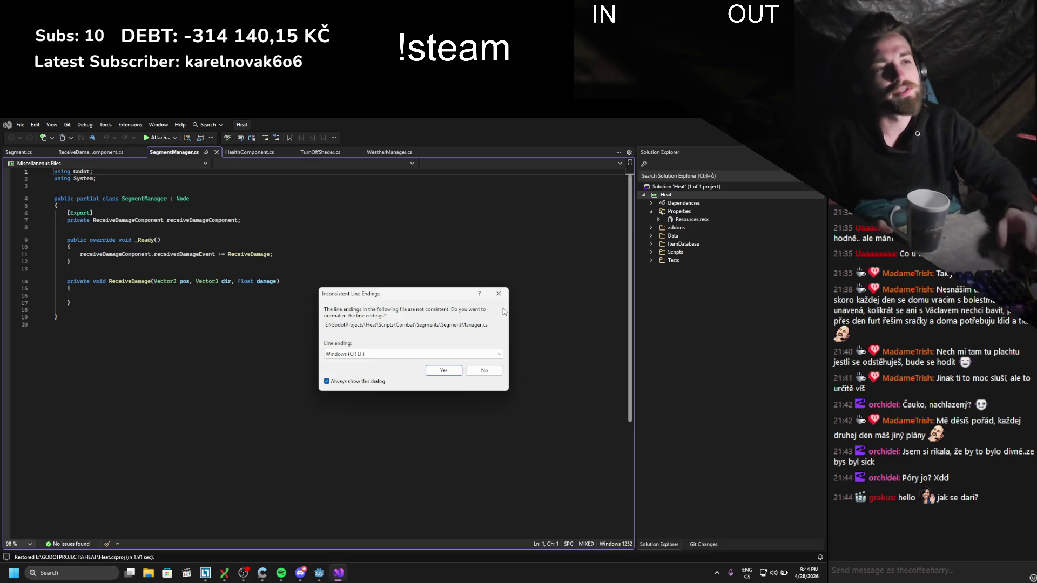
- Accept converting SegmentManager.cs to Windows line endings and save the file
{"action": "left_click", "coordinate": [455, 372]}
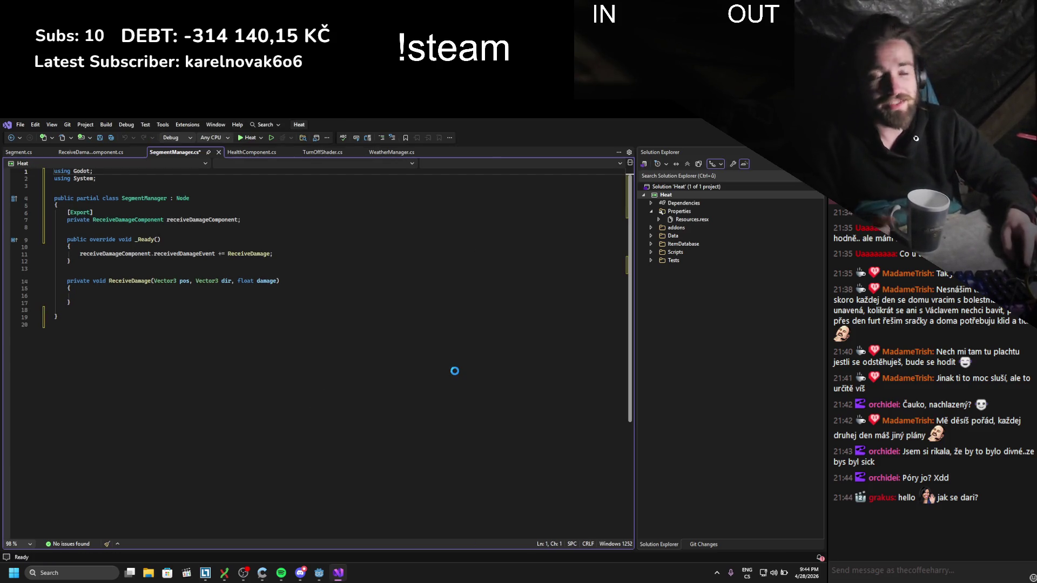
{"action": "left_click", "coordinate": [279, 345]}
{"action": "key", "text": "ctrl+s"}
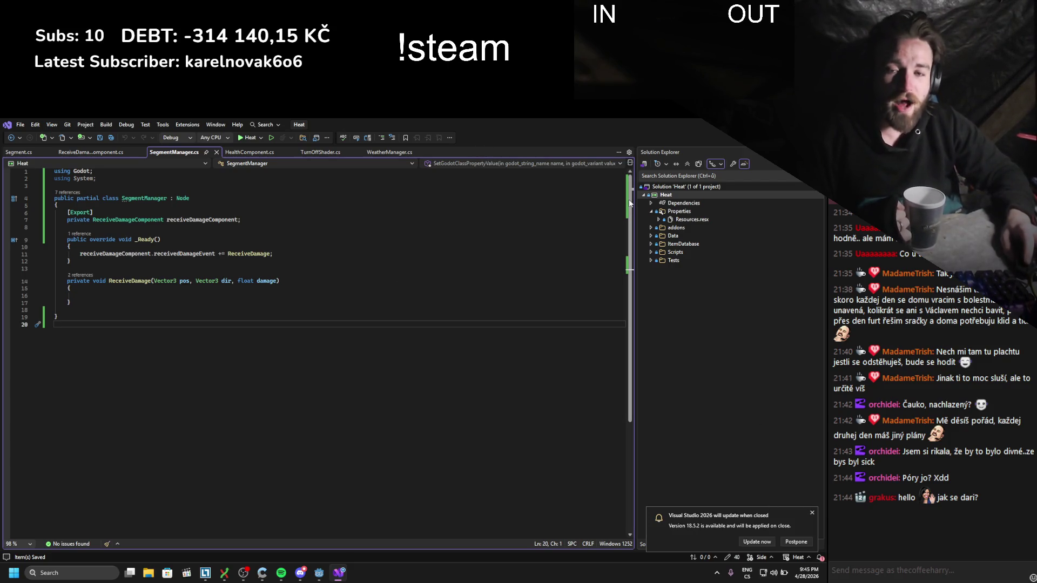
{"action": "key", "text": "alt+Tab"}
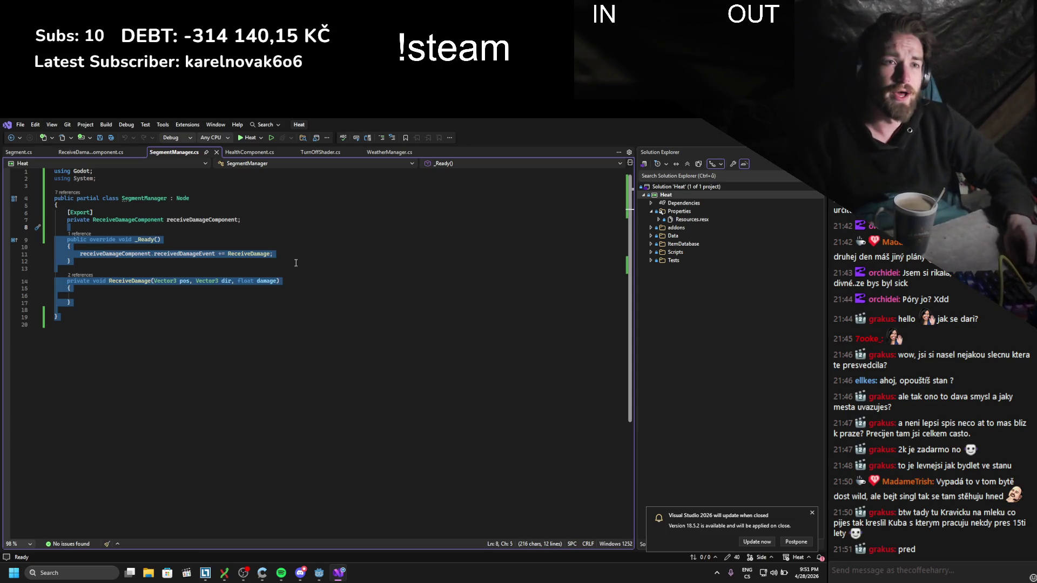
- Leave ReceiveDamage empty and close every code file except SegmentManager.cs
{"action": "left_click", "coordinate": [231, 295]}
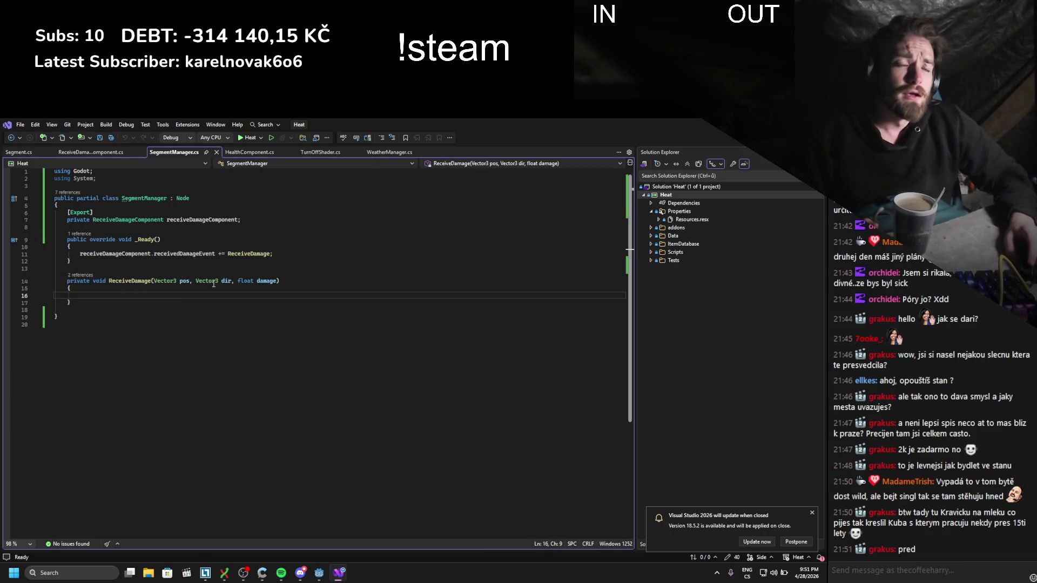
{"action": "right_click", "coordinate": [187, 155]}
{"action": "left_click", "coordinate": [213, 178]}
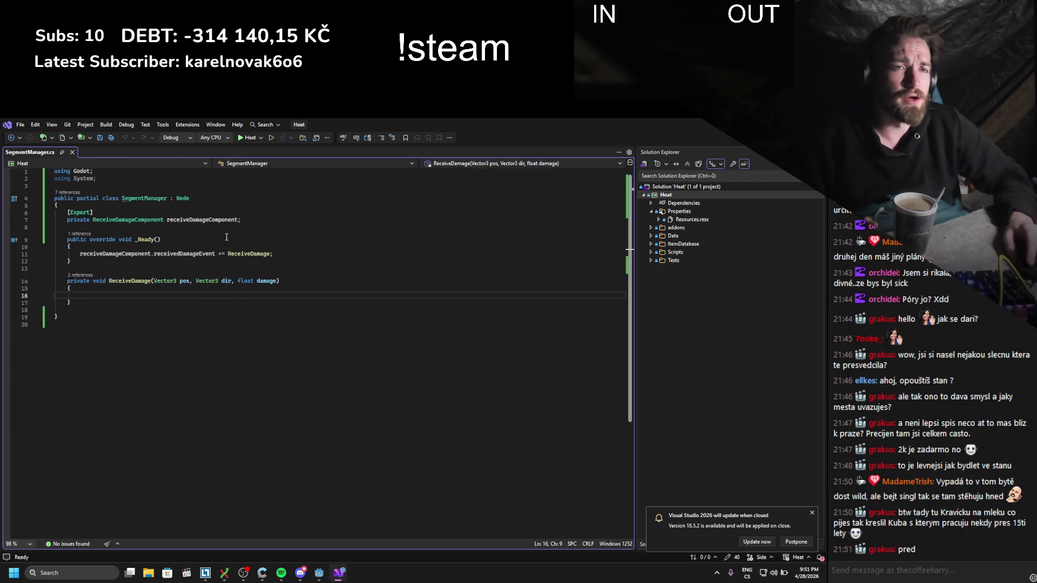
- Back in Godot, inspect the StaticBody3D and CollisionShape3D nodes, then save the StoneDeposit scene
{"action": "key", "text": "alt+Tab"}
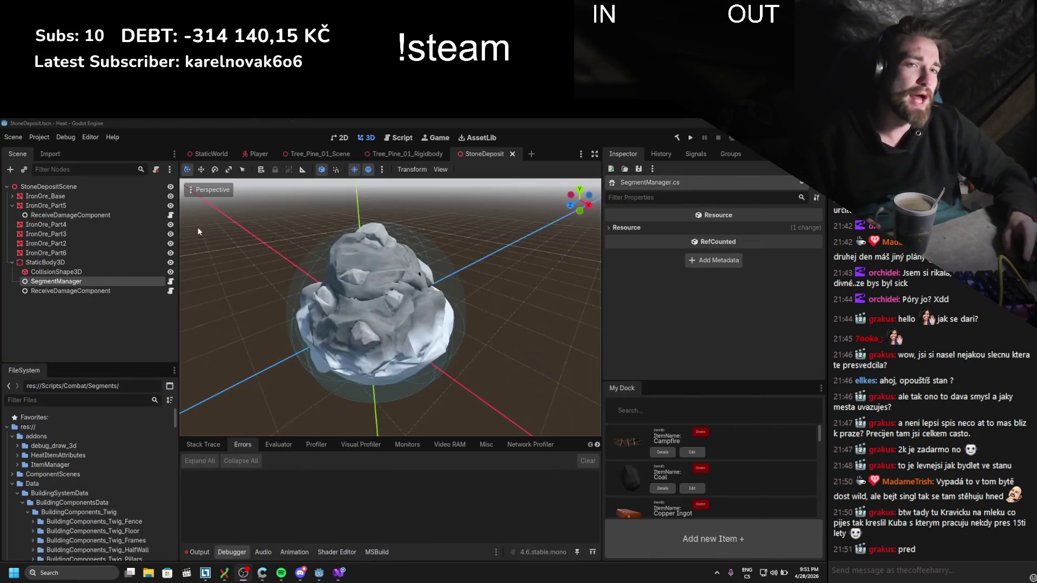
{"action": "left_click", "coordinate": [58, 292]}
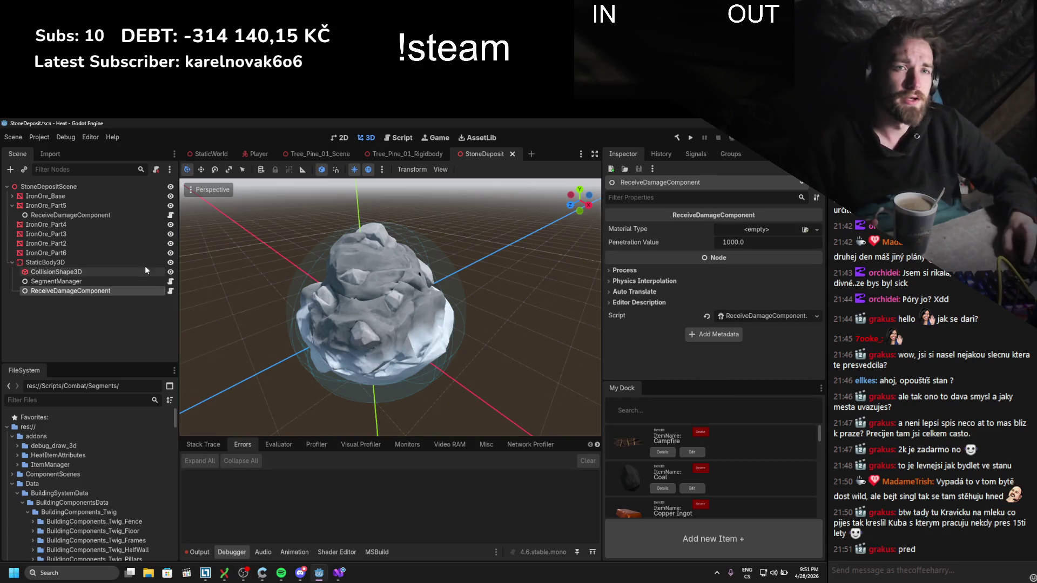
{"action": "left_click", "coordinate": [80, 261]}
{"action": "scroll", "coordinate": [300, 250], "scroll_direction": "down", "scroll_amount": 3}
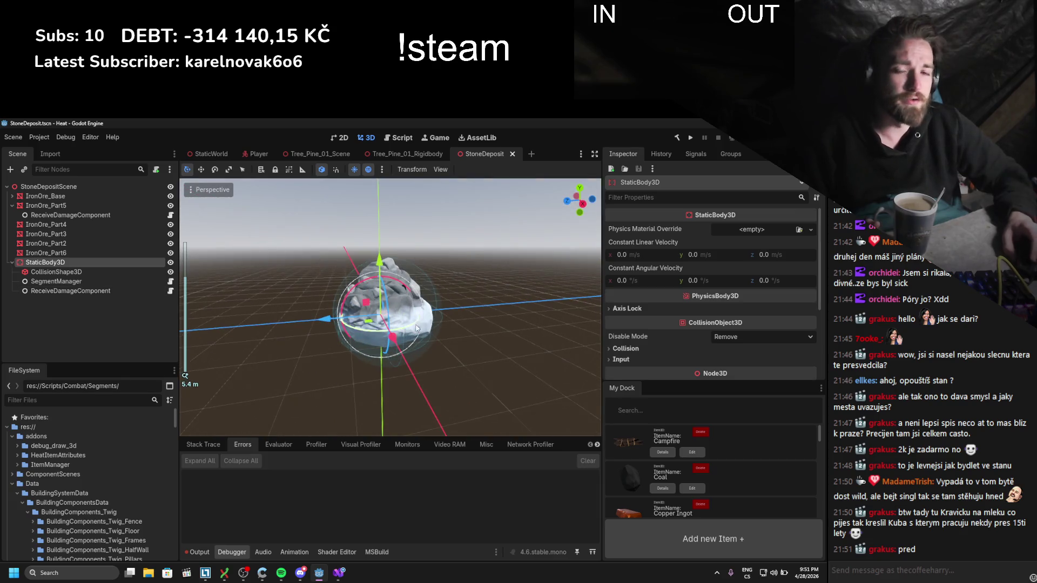
{"action": "scroll", "coordinate": [383, 297], "scroll_direction": "up", "scroll_amount": 3}
{"action": "scroll", "coordinate": [383, 297], "scroll_direction": "up", "scroll_amount": 3}
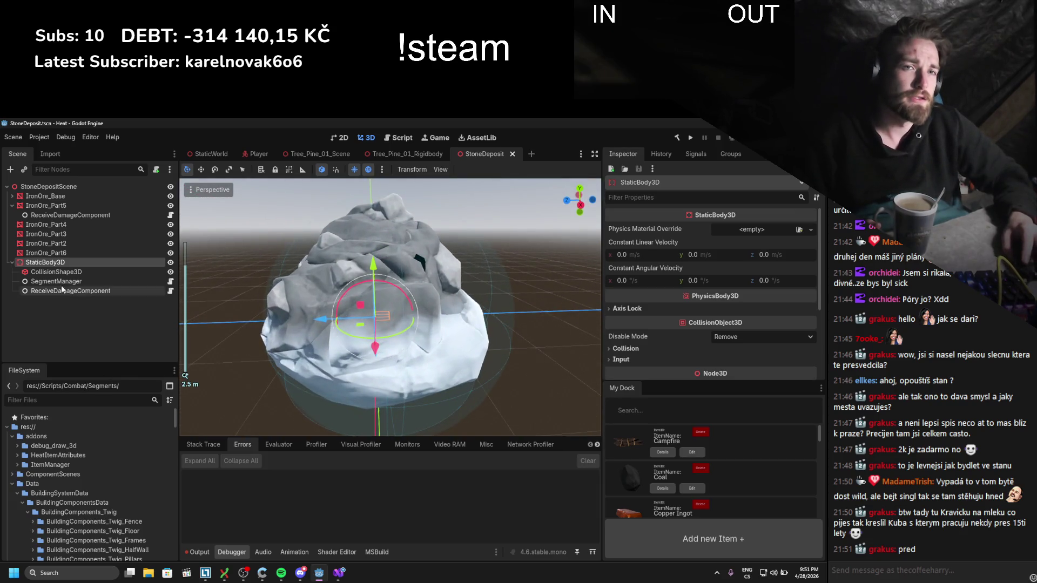
{"action": "left_click", "coordinate": [275, 270]}
{"action": "mouse_move", "coordinate": [275, 270]}
{"action": "left_mouse_down"}
{"action": "mouse_move", "coordinate": [423, 397]}
{"action": "mouse_move", "coordinate": [386, 333]}
{"action": "left_mouse_up"}
{"action": "key", "text": "ctrl+s"}
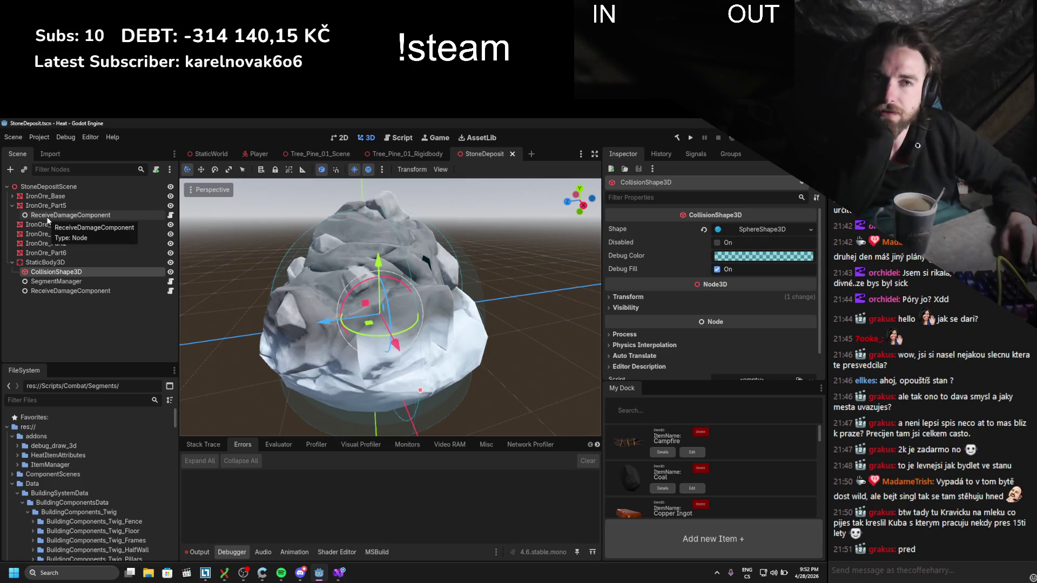
- Select IronOre_Part5's ReceiveDamageComponent and open its script in Visual Studio
{"action": "left_click", "coordinate": [48, 283]}
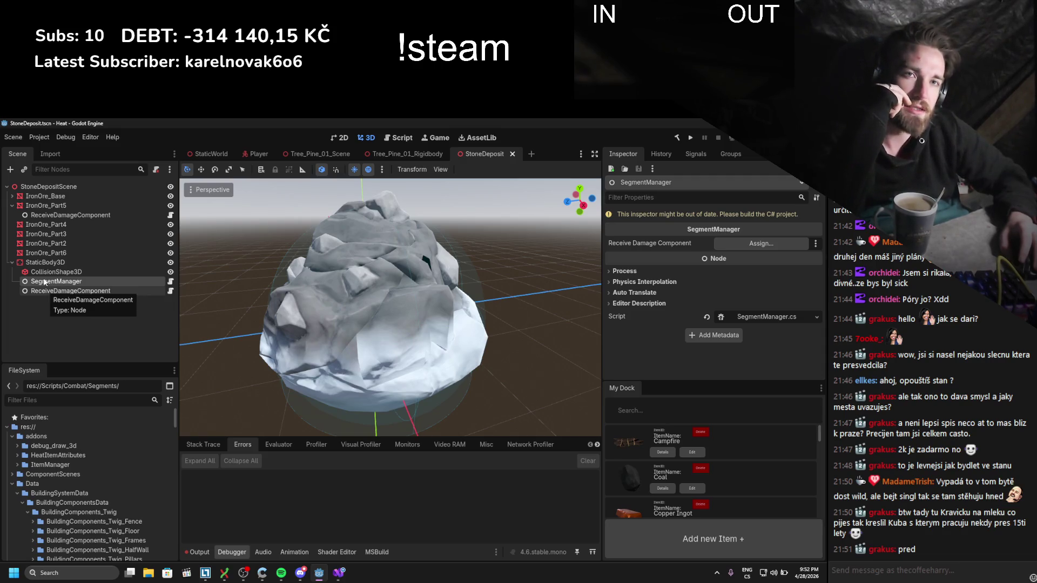
{"action": "double_click", "coordinate": [67, 215]}
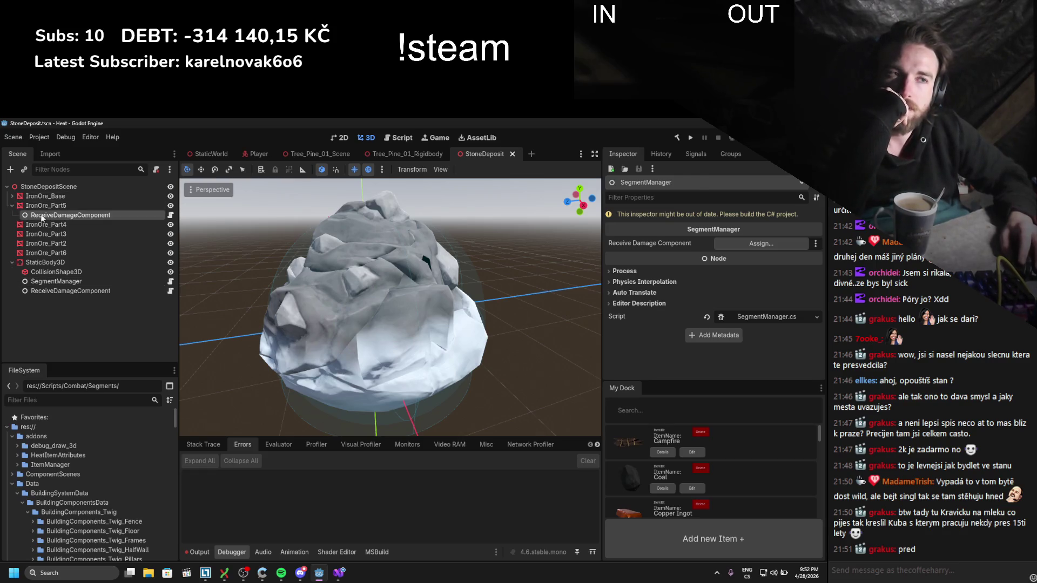
{"action": "double_click", "coordinate": [64, 208]}
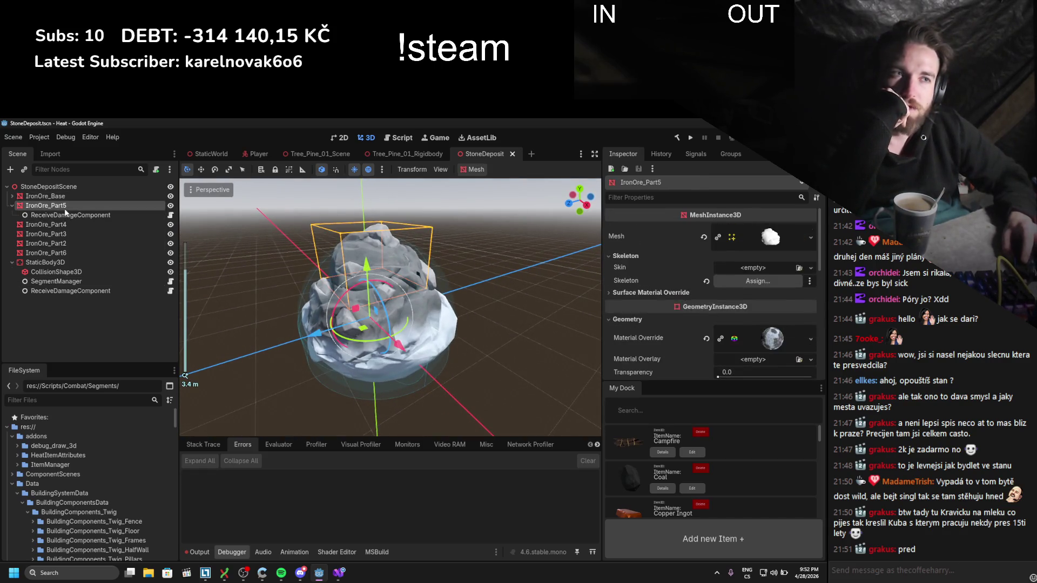
{"action": "mouse_move", "coordinate": [339, 257]}
{"action": "left_mouse_down"}
{"action": "mouse_move", "coordinate": [277, 281]}
{"action": "mouse_move", "coordinate": [459, 250]}
{"action": "left_mouse_up"}
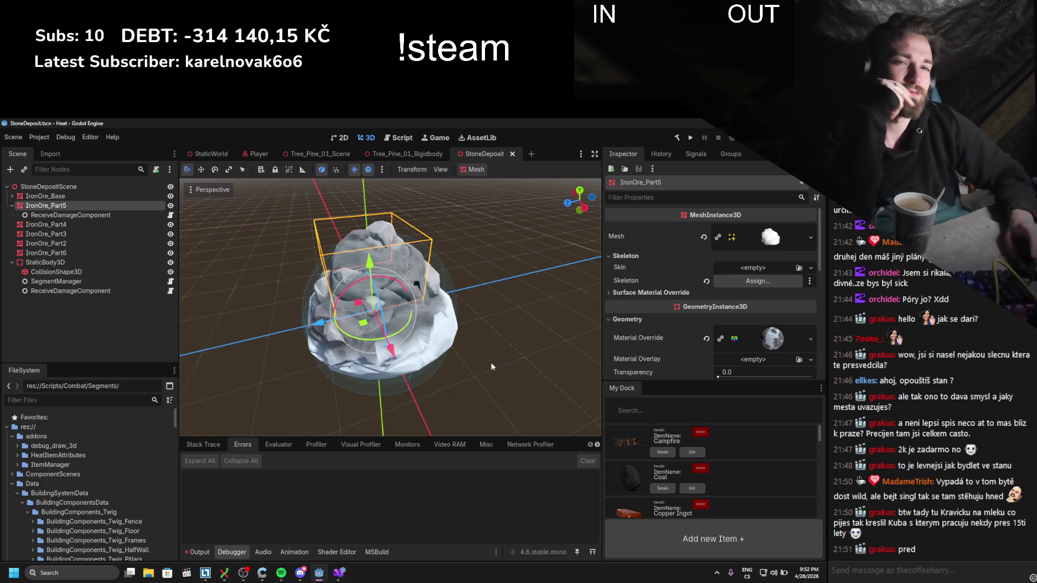
{"action": "left_click", "coordinate": [142, 216]}
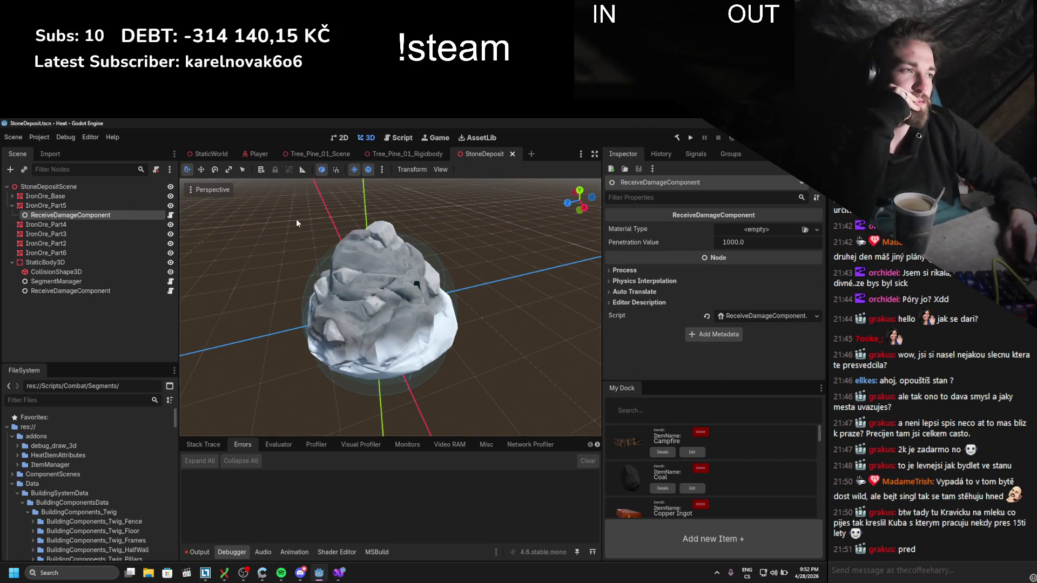
{"action": "left_click", "coordinate": [736, 314]}
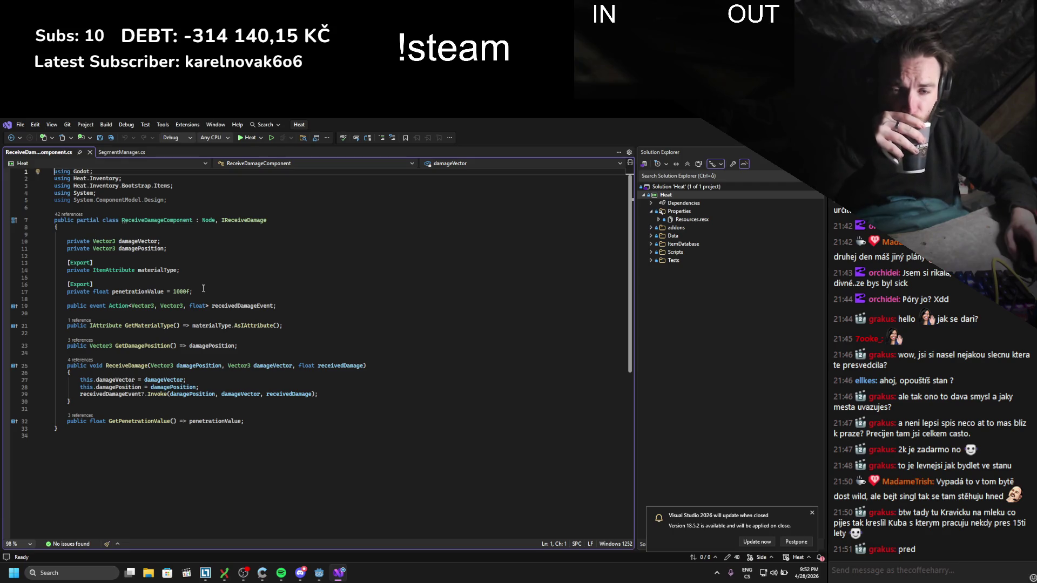
- Compare the SegmentManager.cs and ReceiveDamageComponent.cs tabs, ending on SegmentManager.cs, then switch to Godot
{"action": "left_click", "coordinate": [122, 154]}
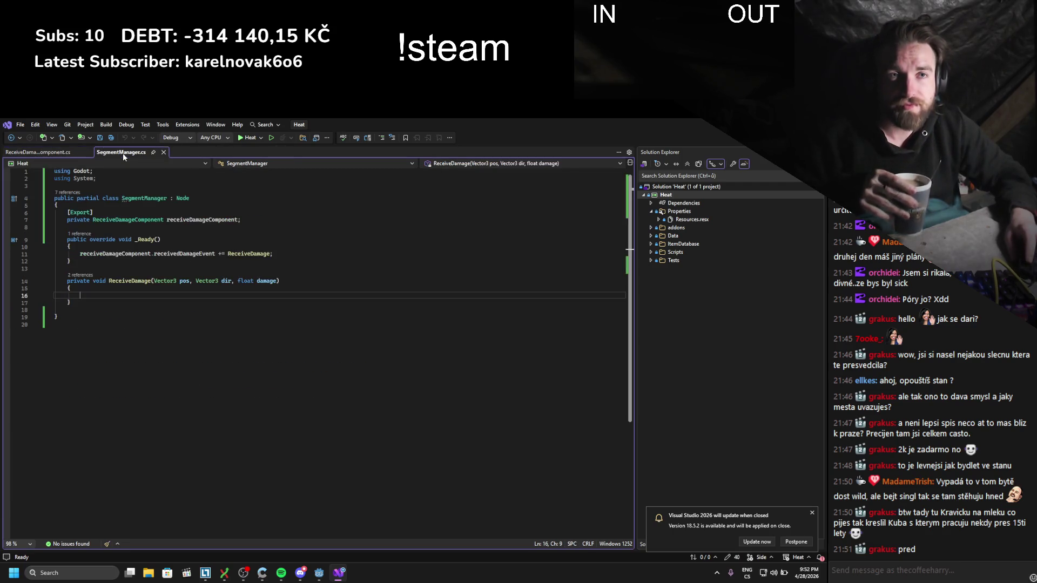
{"action": "left_click", "coordinate": [52, 154]}
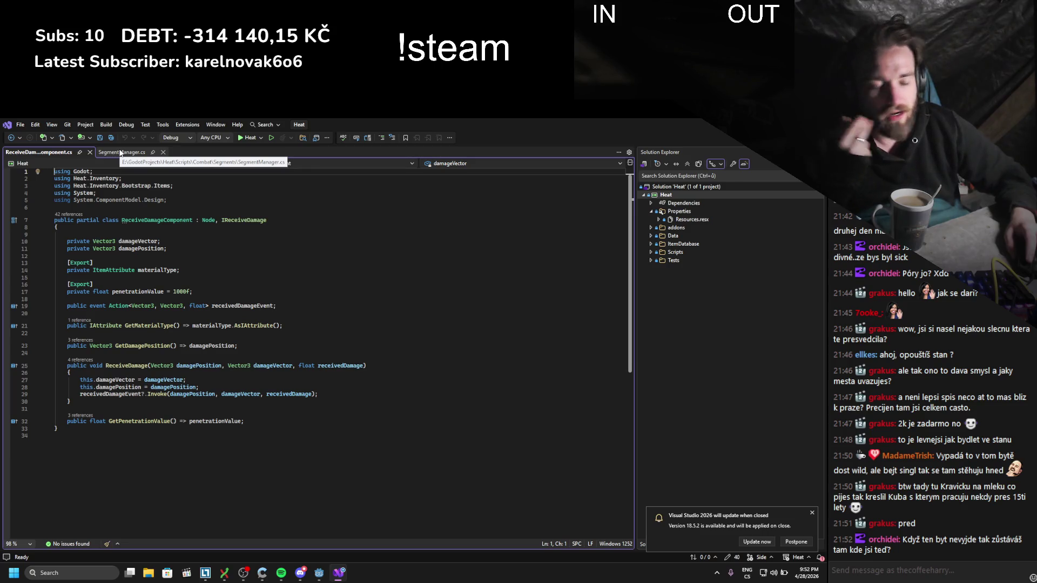
{"action": "left_click", "coordinate": [121, 153]}
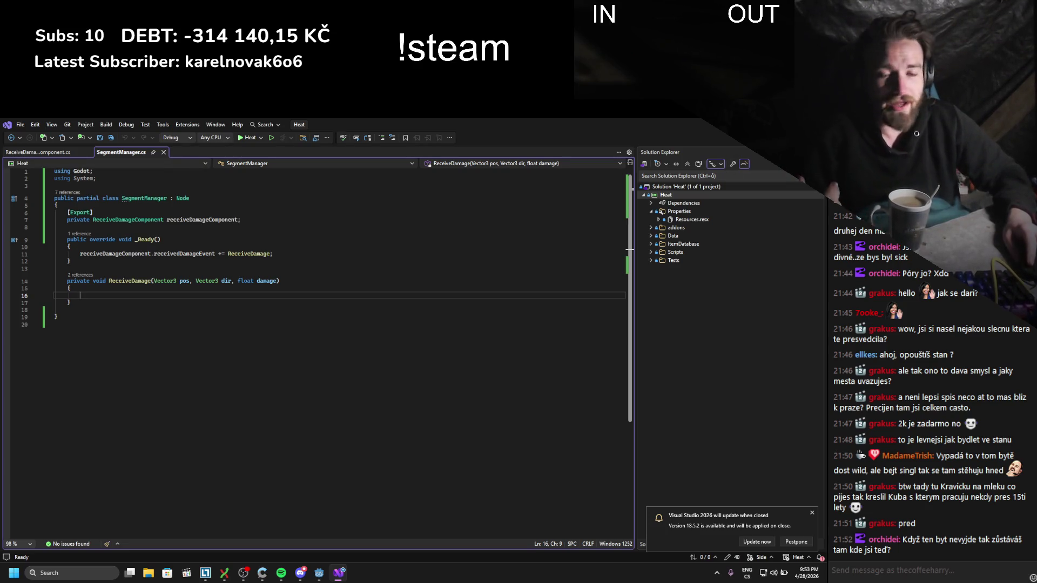
{"action": "key", "text": "alt+Tab"}
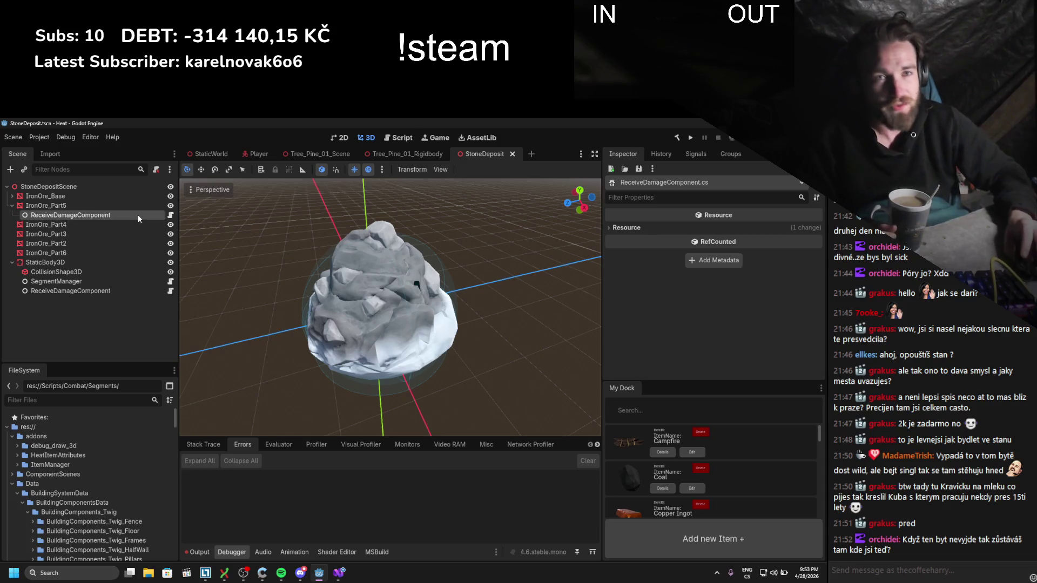
- Select SegmentManager in the StoneDeposit scene tree and open SegmentManager.cs in Visual Studio
{"action": "scroll", "coordinate": [228, 242], "scroll_direction": "up", "scroll_amount": 3}
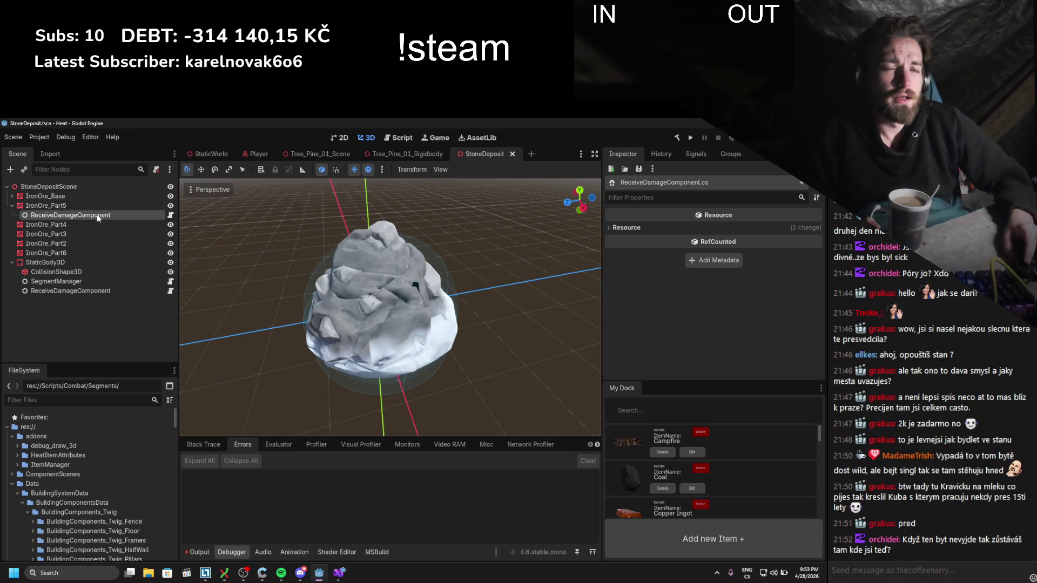
{"action": "left_click", "coordinate": [92, 281]}
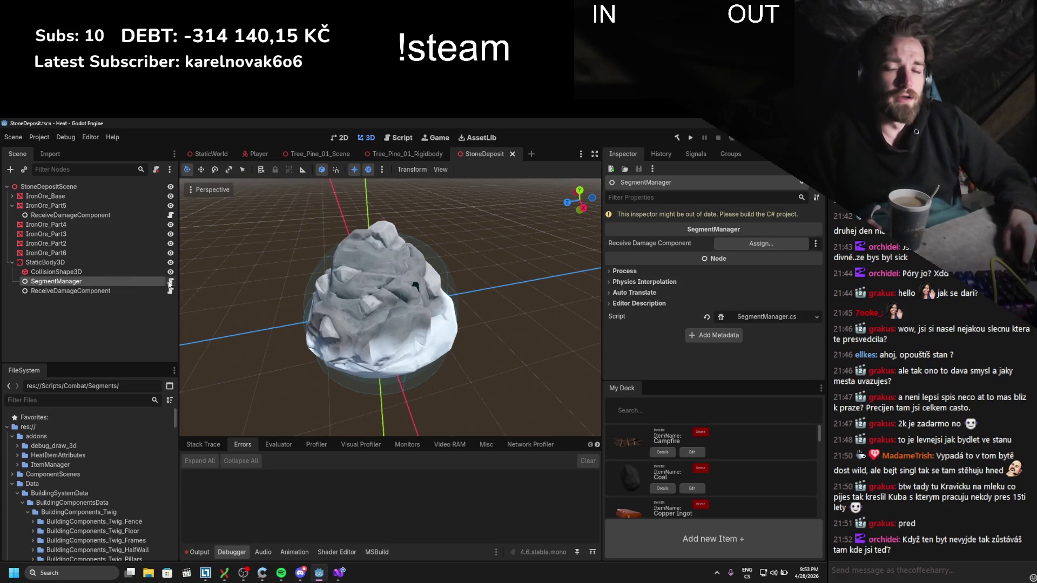
{"action": "left_click", "coordinate": [171, 283]}
{"action": "left_click_drag", "start_coordinate": [55, 324], "coordinate": [60, 204]}
{"action": "left_click", "coordinate": [143, 288]}
- Add an [Export] private ReceiveDamageComponent field named 'segments' below the existing field and save
{"action": "left_click", "coordinate": [92, 226]}
{"action": "key", "text": "Return"}
{"action": "key", "text": "Return"}
{"action": "type", "text": "[Export]"}
{"action": "key", "text": "Return"}
{"action": "type", "text": "private "}
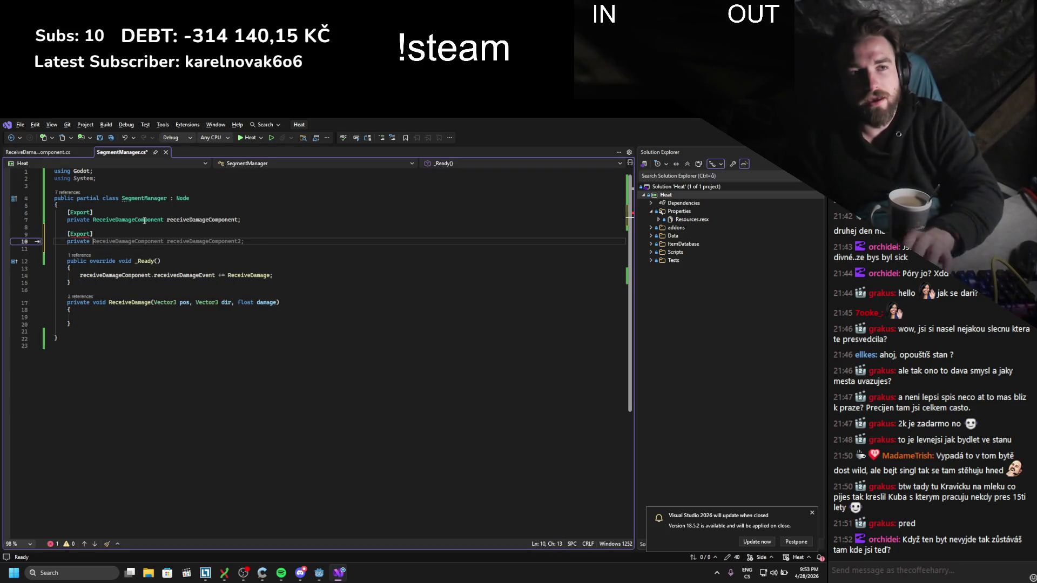
{"action": "type", "text": "Rece"}
{"action": "key", "text": "Tab"}
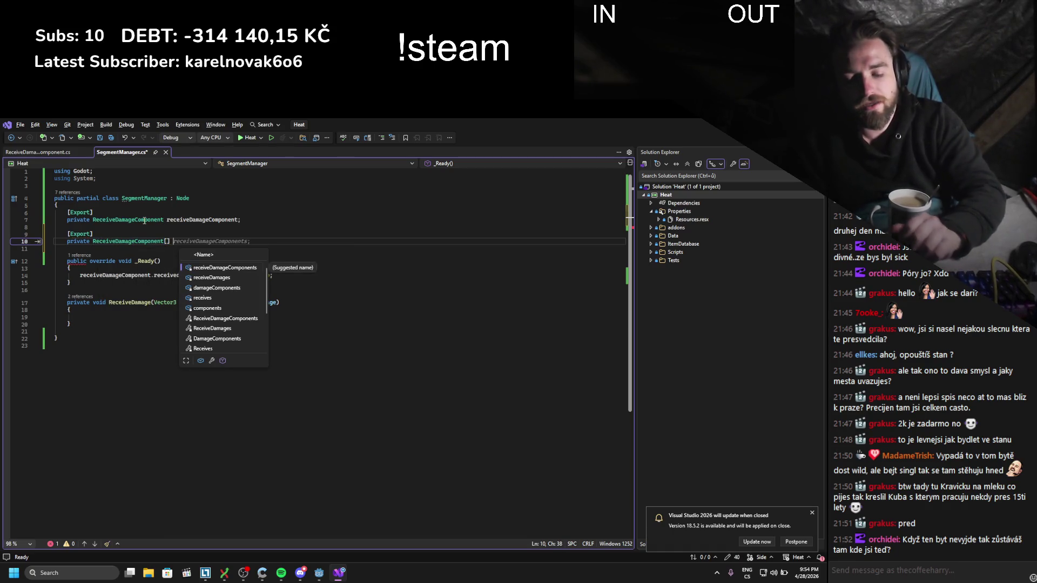
{"action": "type", "text": "segments"}
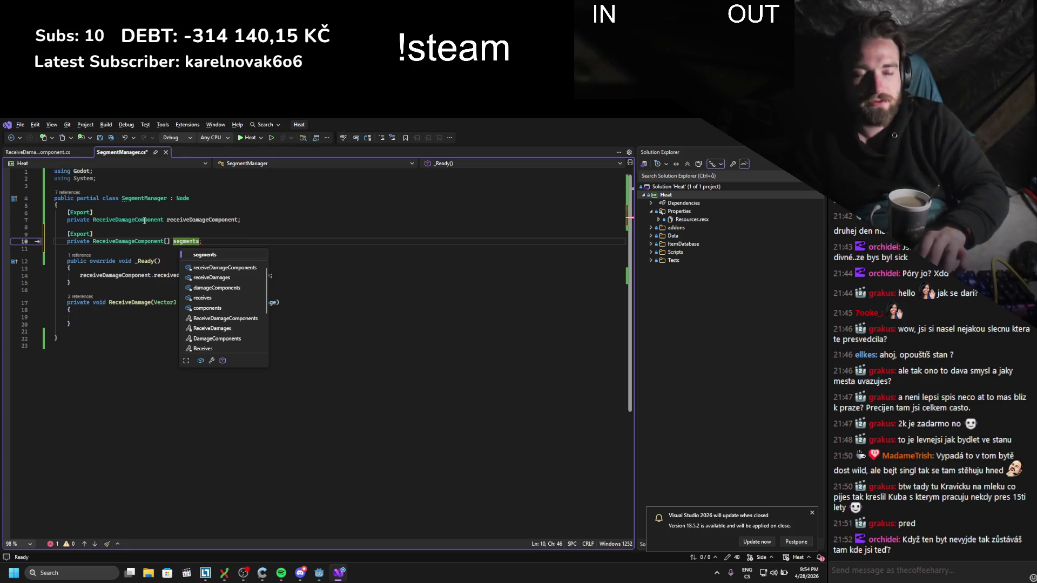
{"action": "type", "text": ";"}
{"action": "key", "text": "ctrl+s"}
- Rename the new field to segmentsDamageReceivers and save SegmentManager.cs
{"action": "left_click", "coordinate": [198, 282]}
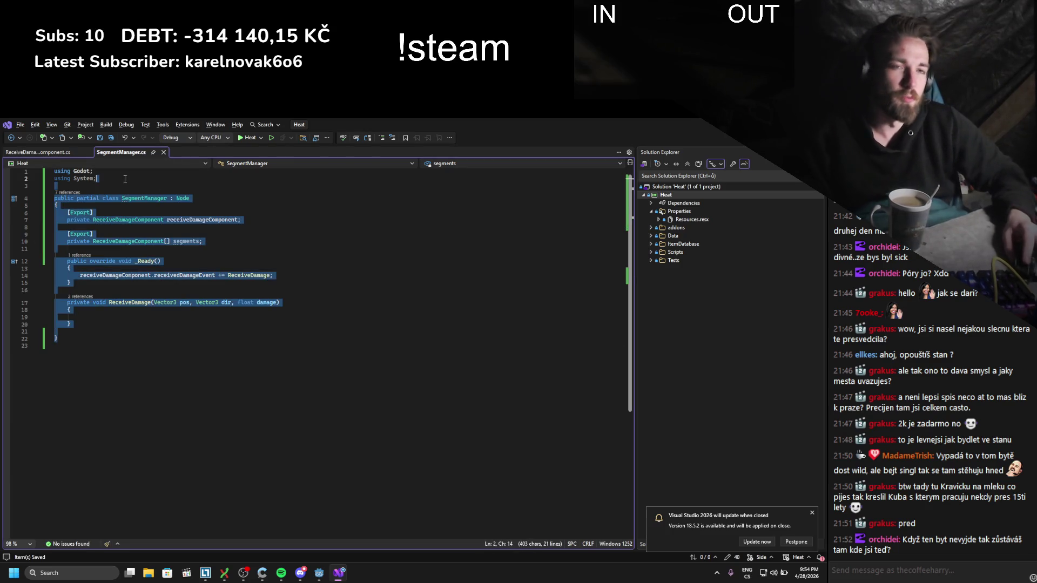
{"action": "left_click", "coordinate": [198, 242]}
{"action": "key", "text": "Right"}
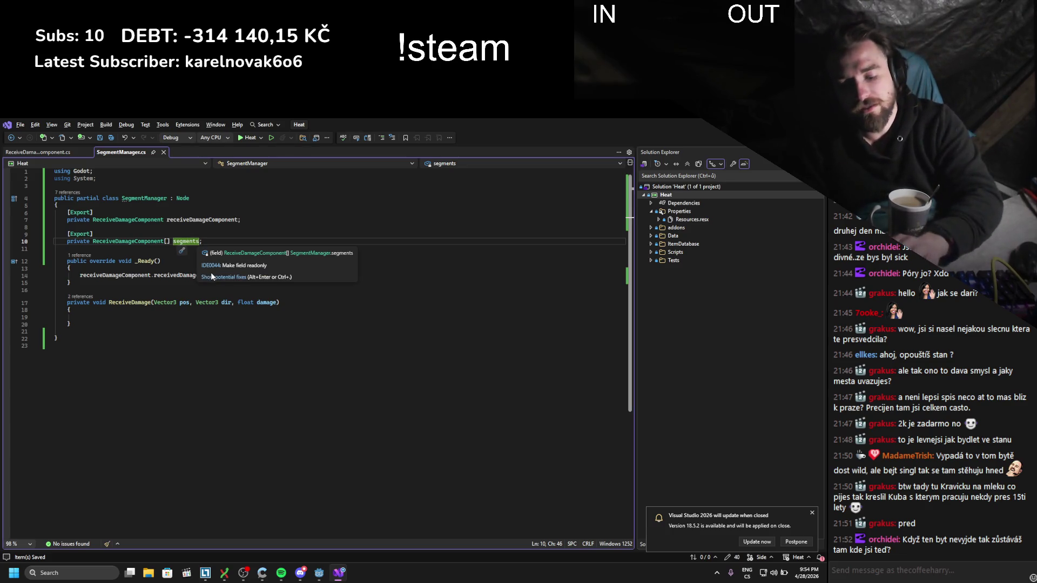
{"action": "type", "text": "Damage"}
{"action": "type", "text": "Receivers"}
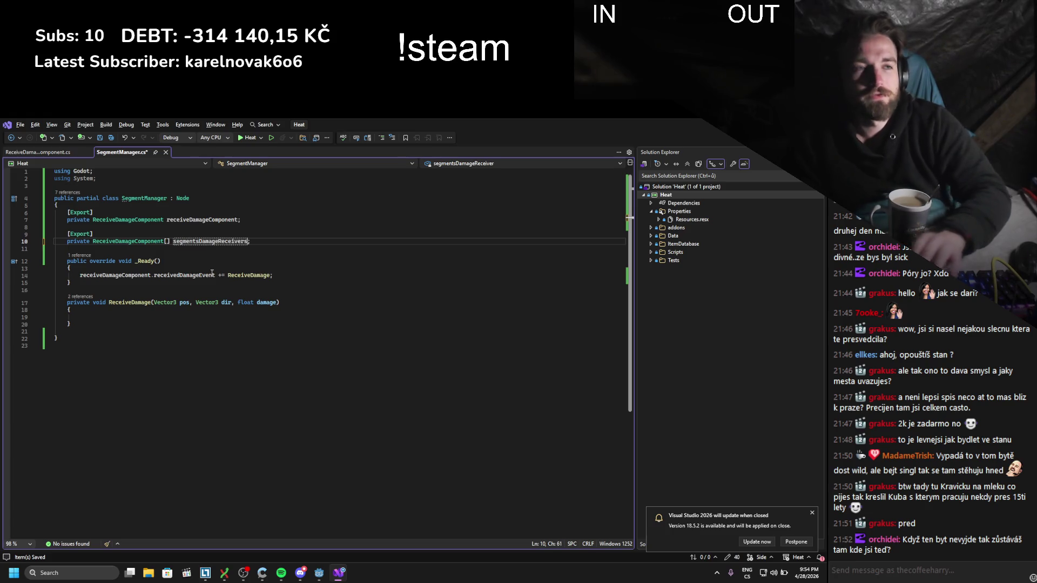
{"action": "key", "text": "ctrl+s"}
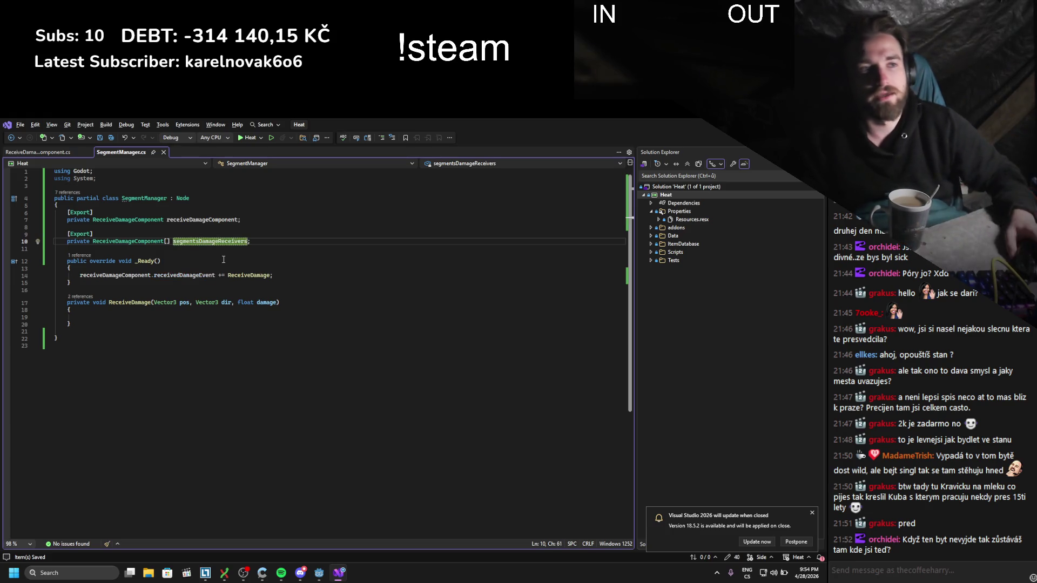
{"action": "left_click", "coordinate": [130, 318]}
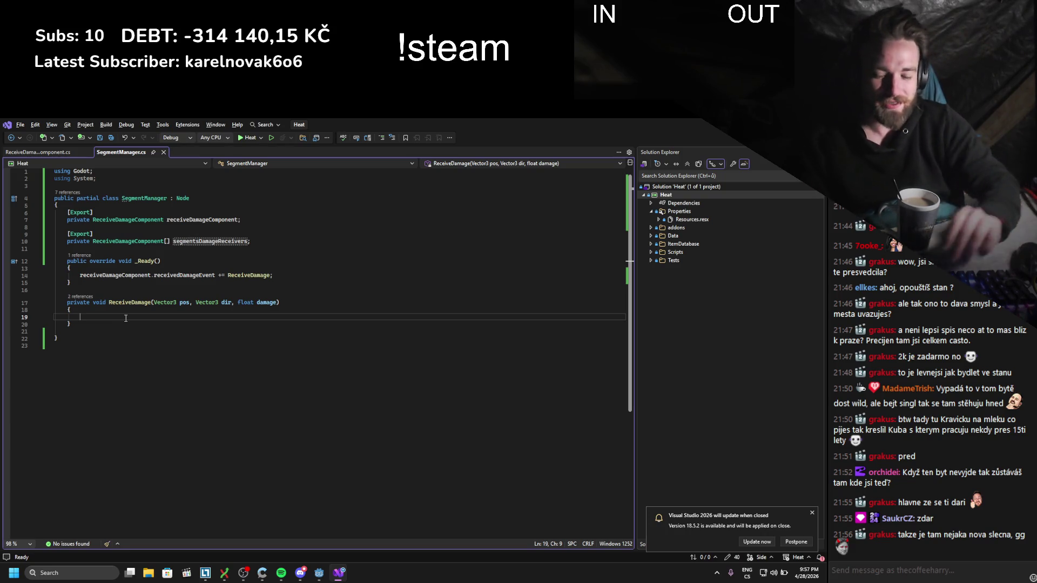
{"action": "type", "text": "for"}
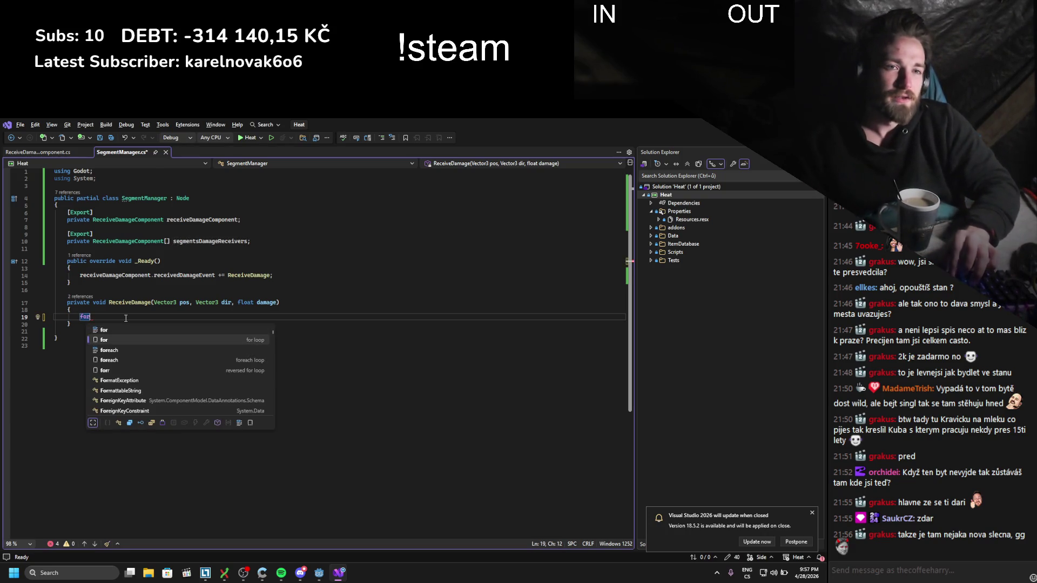
- Undo the for-loop snippet in ReceiveDamage and delete the stray character on line 19
{"action": "key", "text": "Tab"}
{"action": "key", "text": "Tab"}
{"action": "key", "text": "ctrl+z"}
{"action": "key", "text": "ctrl+z"}
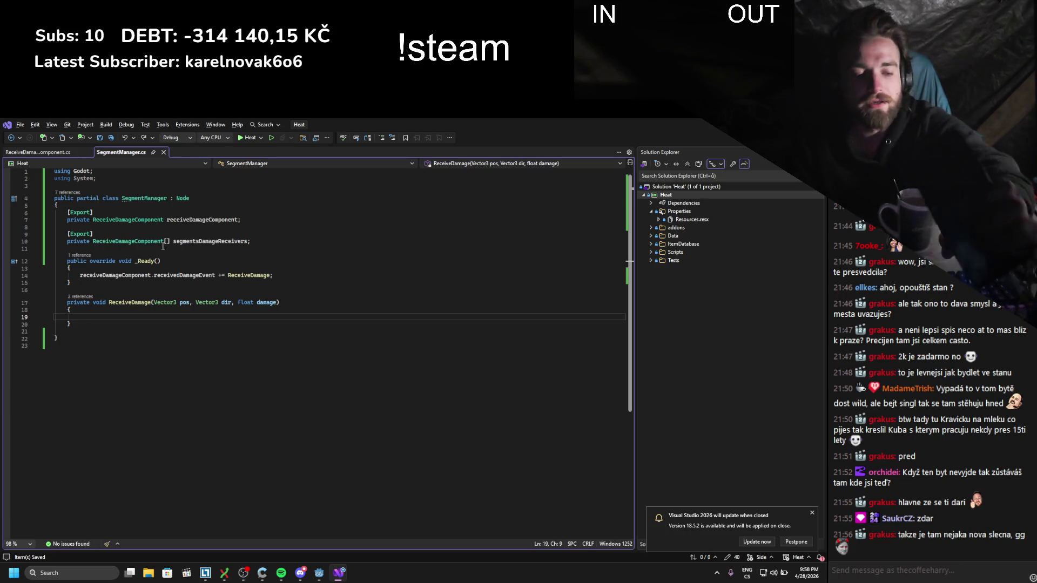
{"action": "type", "text": "-"}
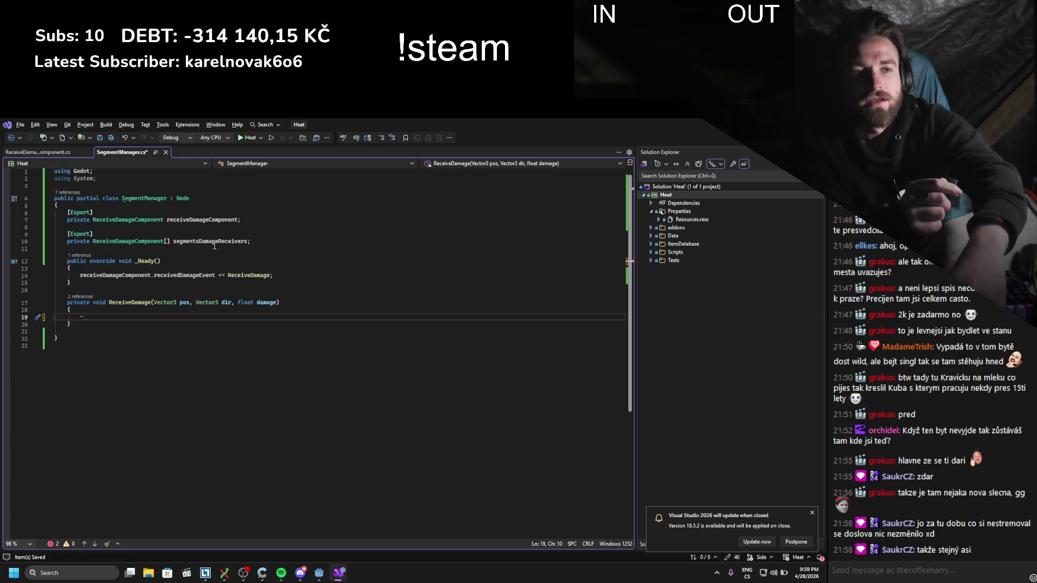
{"action": "left_click", "coordinate": [132, 303]}
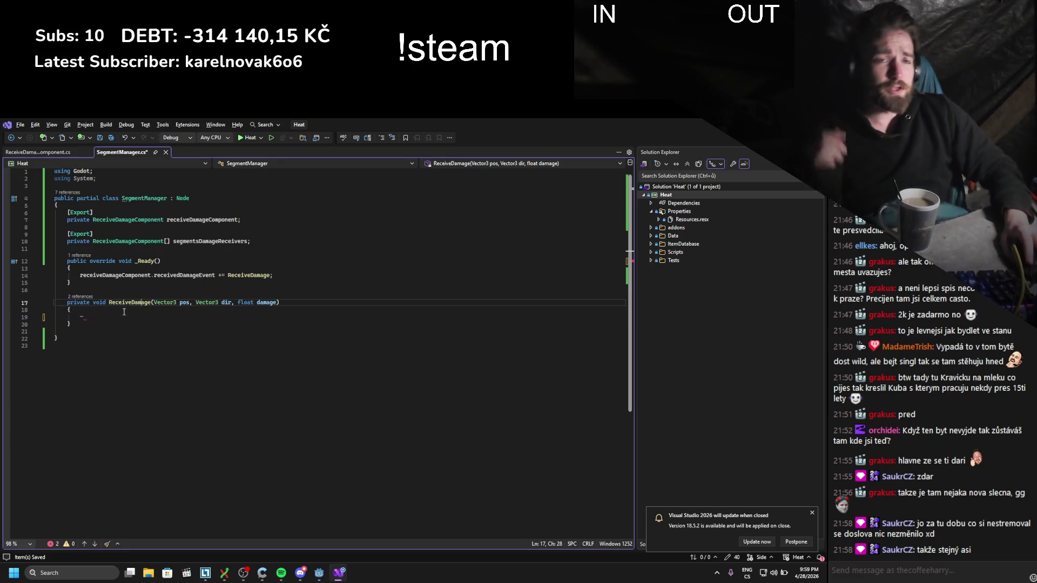
{"action": "left_click", "coordinate": [98, 319]}
{"action": "key", "text": "shift+Left"}
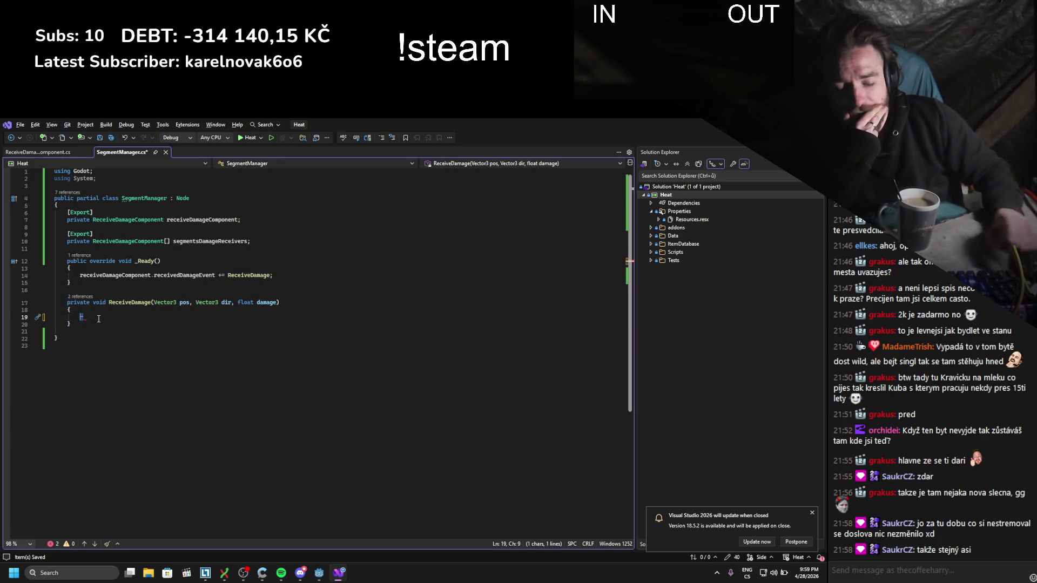
{"action": "key", "text": "Delete"}
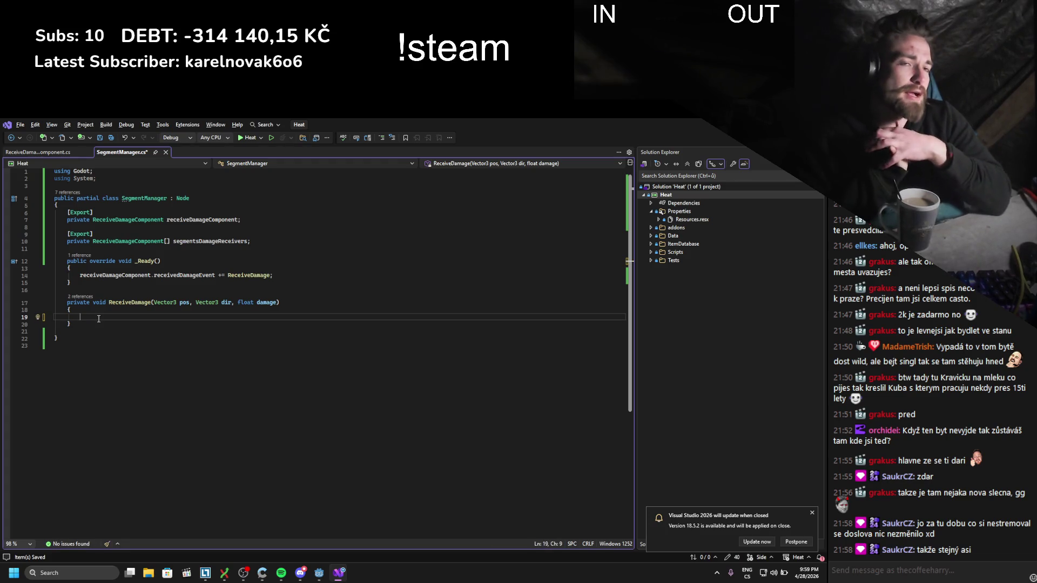
- Jump to the ReceiveDamageComponent class declaration with F12, read it, and close the results list
{"action": "double_click", "coordinate": [152, 242]}
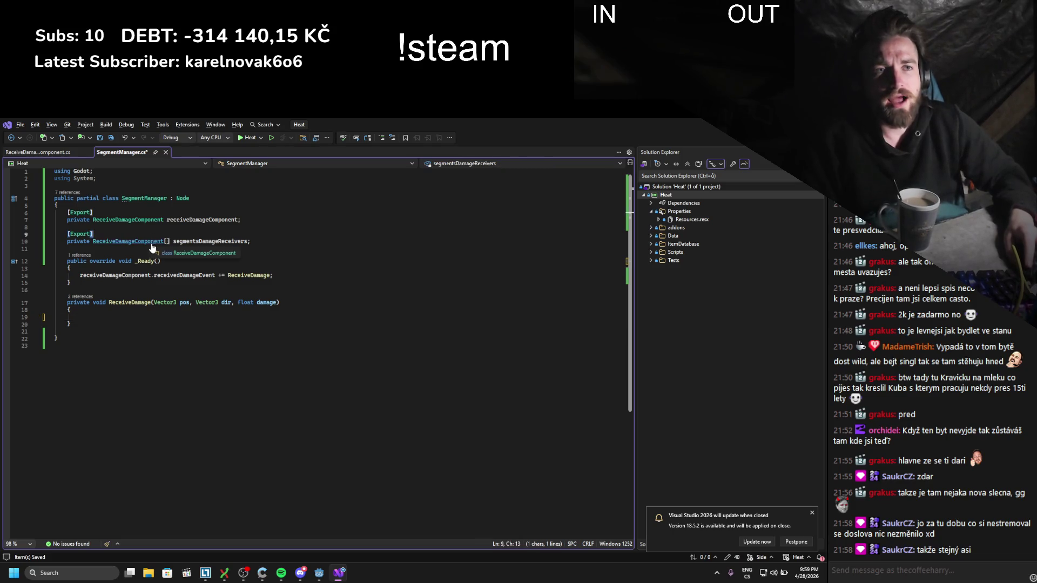
{"action": "key", "text": "F12"}
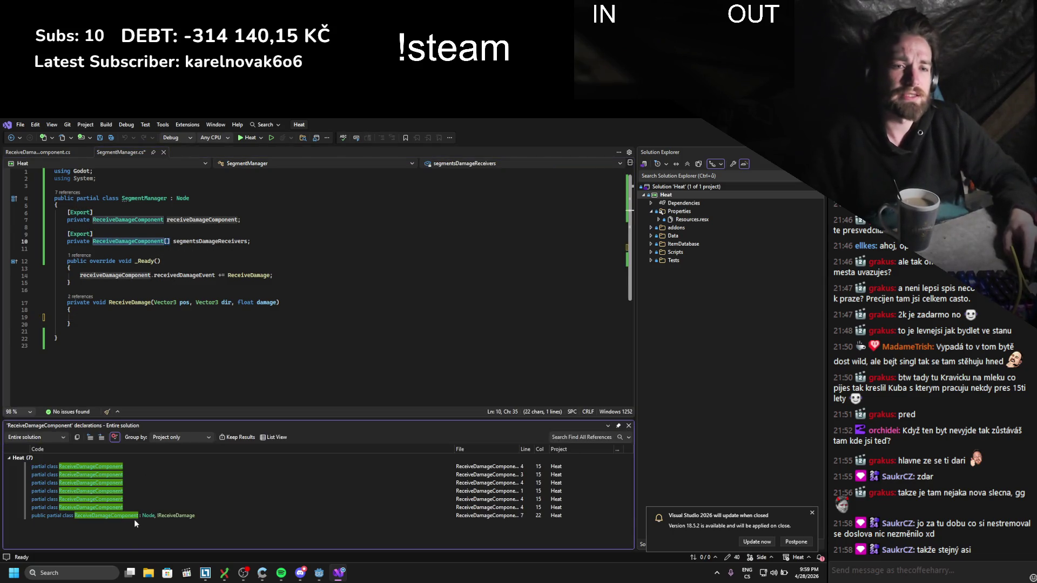
{"action": "double_click", "coordinate": [136, 517]}
{"action": "scroll", "coordinate": [302, 366], "scroll_direction": "down", "scroll_amount": 2}
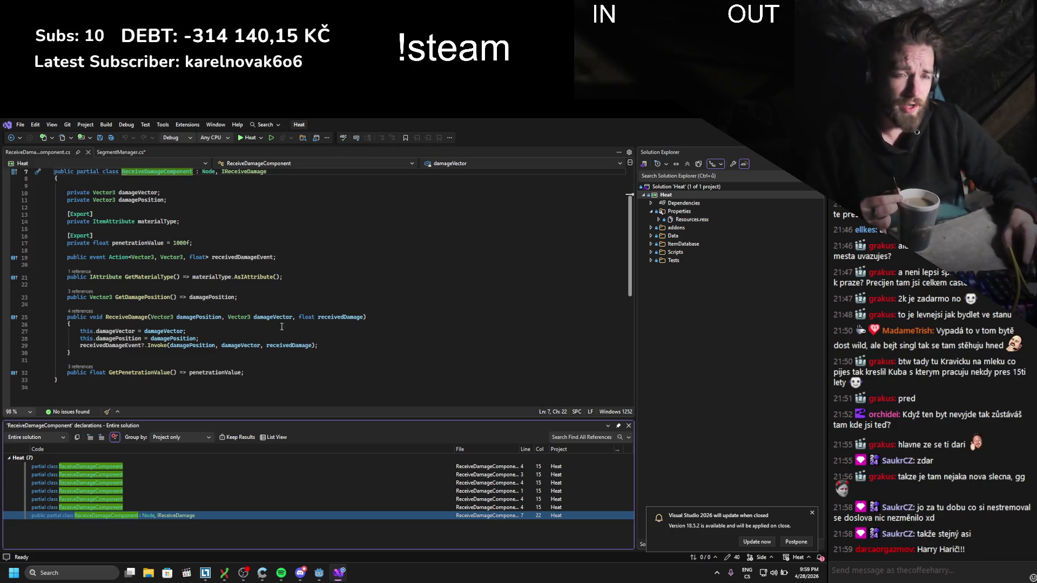
{"action": "left_click", "coordinate": [629, 426]}
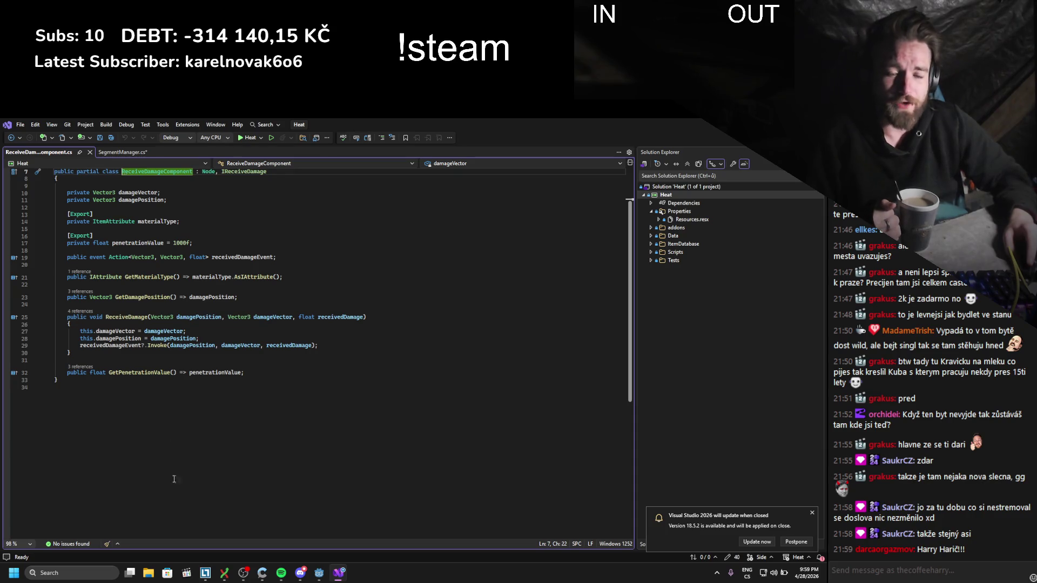
{"action": "left_click", "coordinate": [108, 568]}
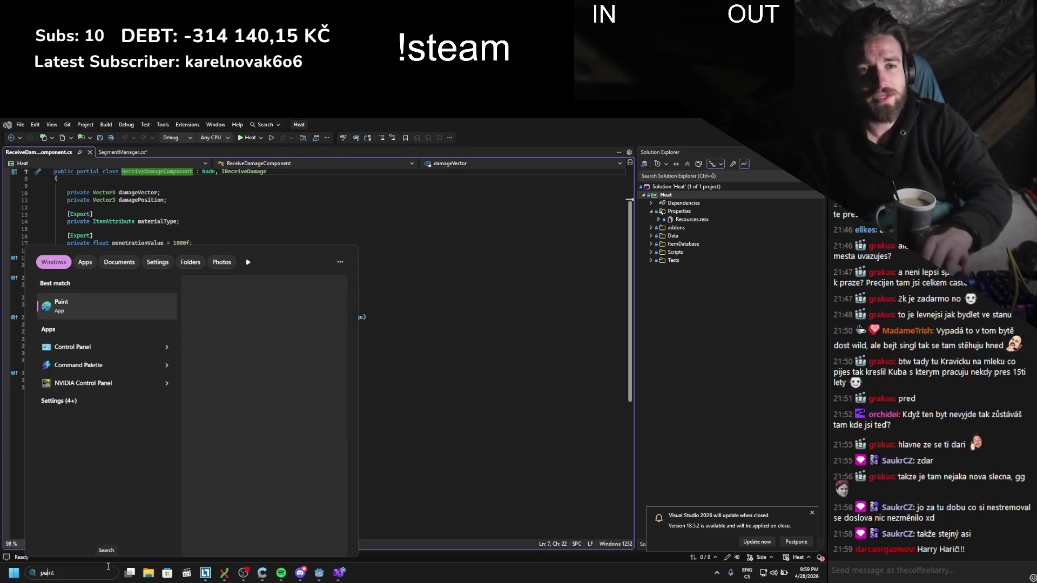
- Launch Paint and sketch a tall rectangle with two tick marks, a dash and an X above
{"action": "key", "text": "Escape"}
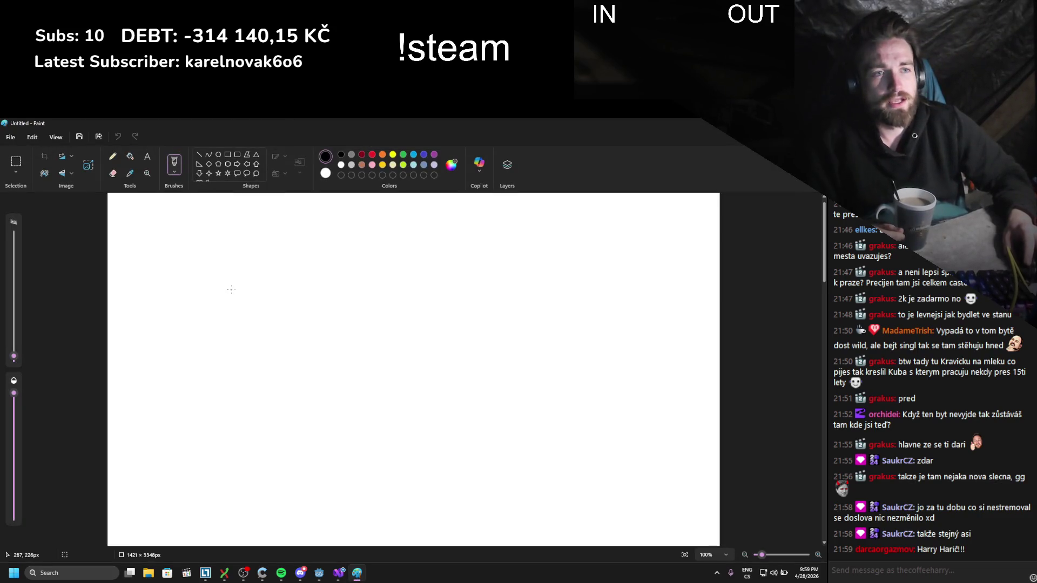
{"action": "mouse_move", "coordinate": [233, 275]}
{"action": "left_mouse_down"}
{"action": "mouse_move", "coordinate": [238, 378]}
{"action": "mouse_move", "coordinate": [270, 362]}
{"action": "mouse_move", "coordinate": [247, 277]}
{"action": "mouse_move", "coordinate": [259, 297]}
{"action": "left_mouse_up"}
{"action": "mouse_move", "coordinate": [248, 310]}
{"action": "left_mouse_down"}
{"action": "mouse_move", "coordinate": [260, 311]}
{"action": "mouse_move", "coordinate": [257, 344]}
{"action": "left_mouse_up"}
{"action": "mouse_move", "coordinate": [281, 213]}
{"action": "left_mouse_down"}
{"action": "mouse_move", "coordinate": [294, 244]}
{"action": "mouse_move", "coordinate": [219, 266]}
{"action": "mouse_move", "coordinate": [244, 285]}
{"action": "left_mouse_up"}
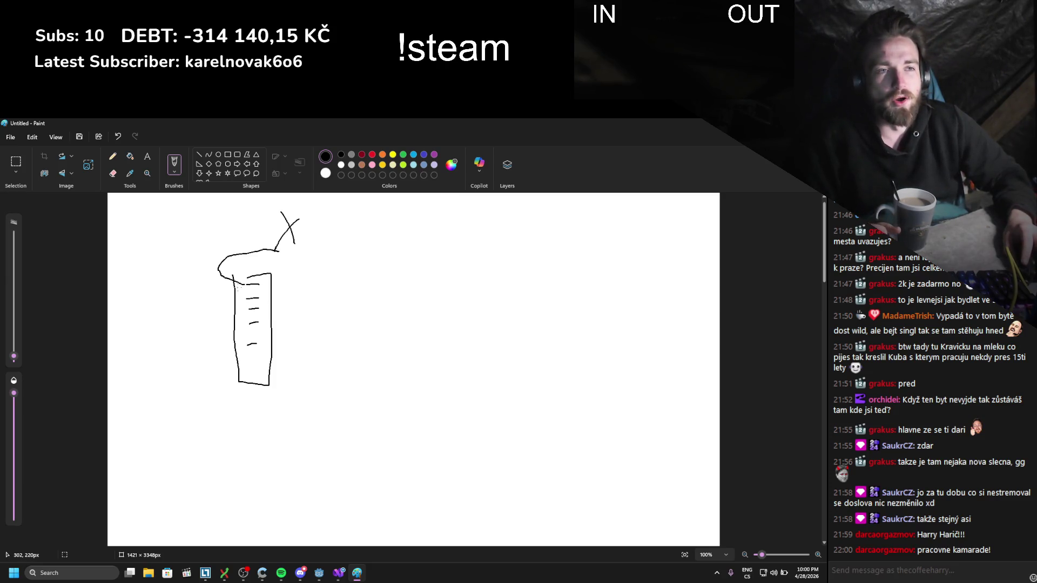
- Add arrow marks left and right of the rectangle, then return to Visual Studio
{"action": "mouse_move", "coordinate": [247, 298]}
{"action": "left_mouse_down"}
{"action": "mouse_move", "coordinate": [236, 303]}
{"action": "mouse_move", "coordinate": [247, 303]}
{"action": "left_mouse_up"}
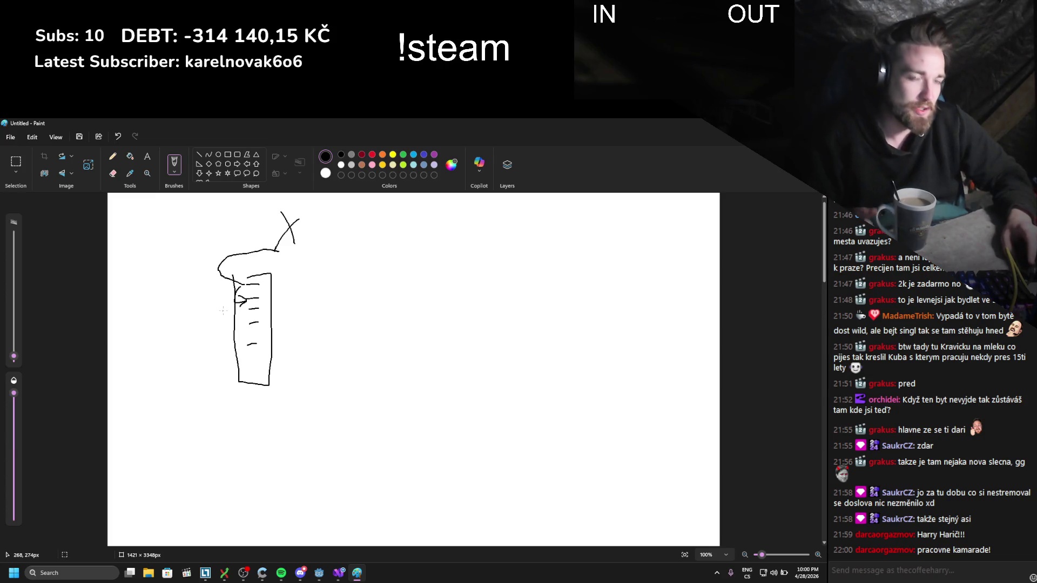
{"action": "left_click_drag", "start_coordinate": [302, 283], "coordinate": [285, 280]}
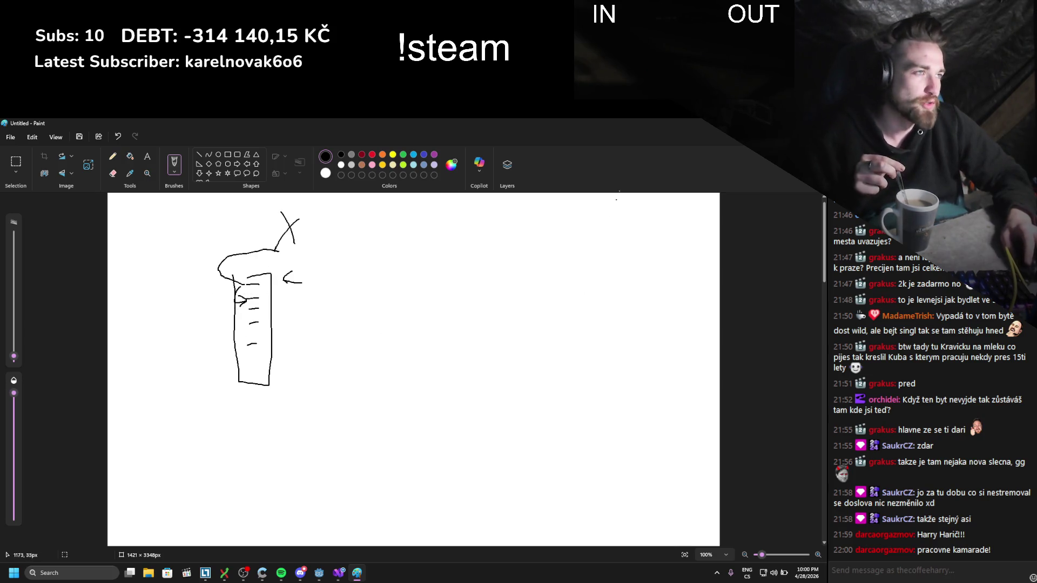
{"action": "key", "text": "alt+Tab"}
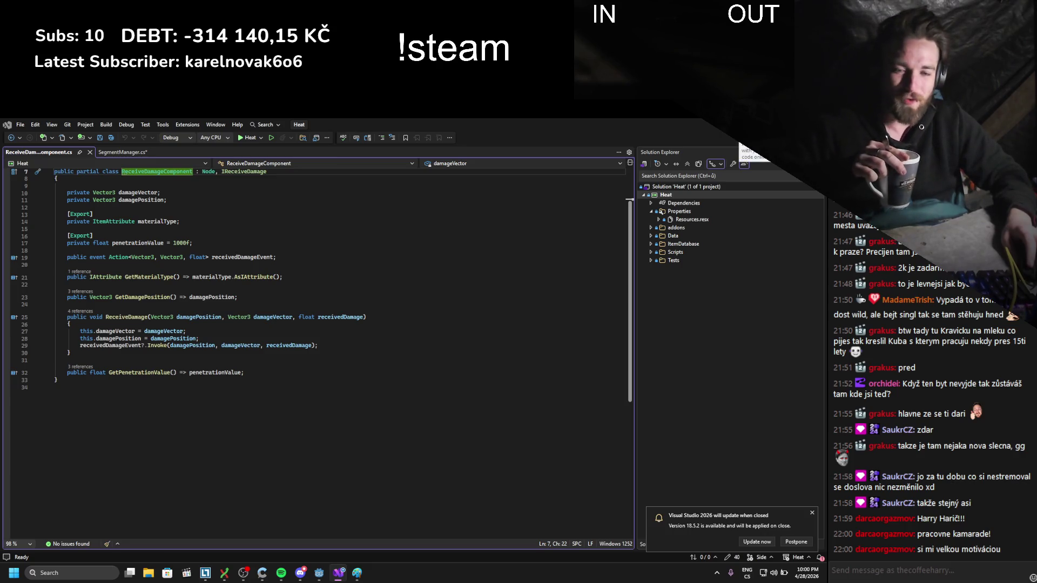
- Select the ReceiveDamageComponent class body in ReceiveDamageComponent.cs
{"action": "mouse_move", "coordinate": [264, 317]}
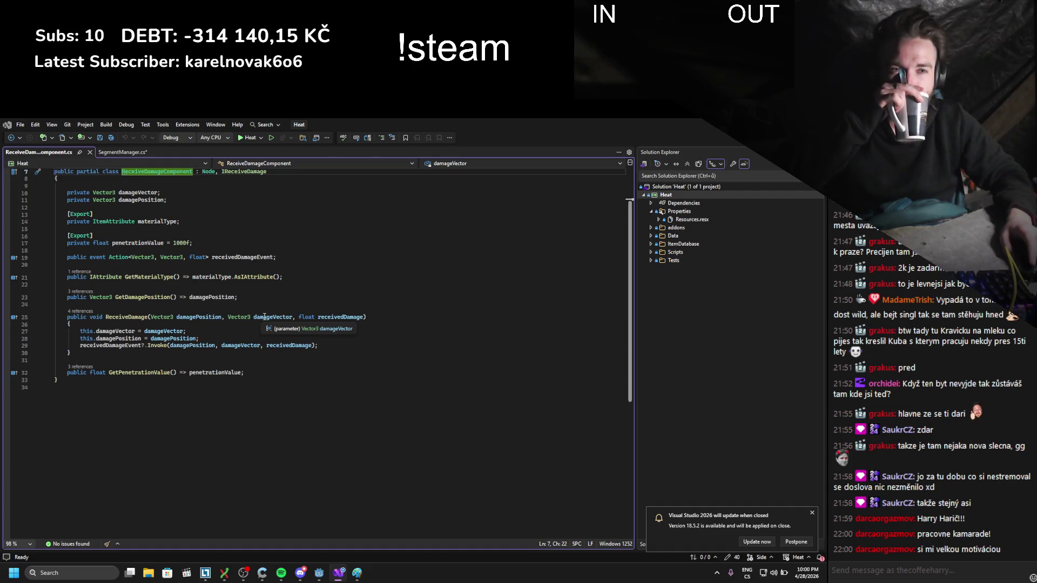
{"action": "left_click", "coordinate": [270, 373]}
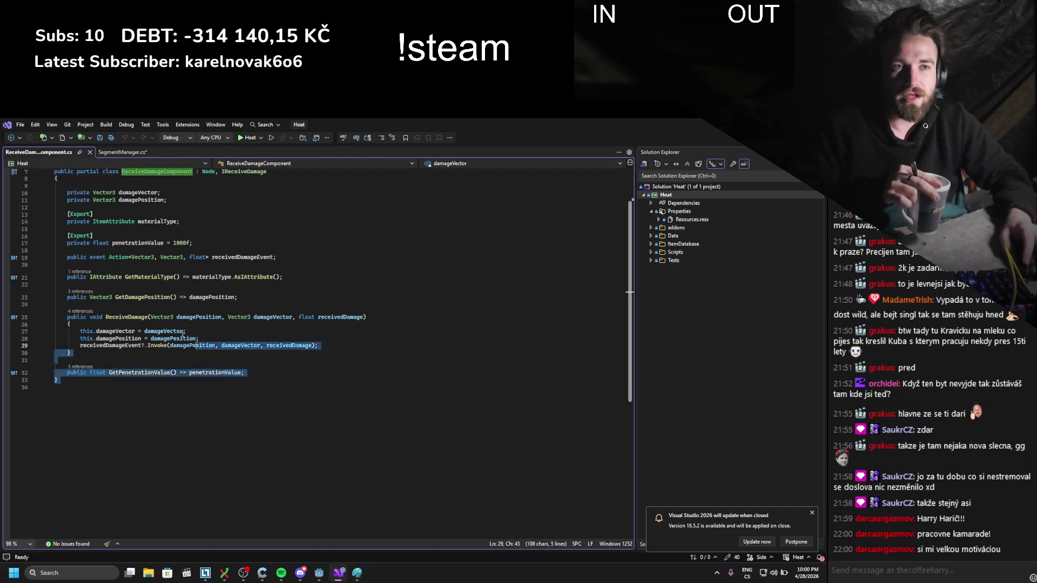
{"action": "mouse_move", "coordinate": [270, 373]}
{"action": "left_mouse_down"}
{"action": "mouse_move", "coordinate": [54, 277]}
{"action": "mouse_move", "coordinate": [54, 178]}
{"action": "left_mouse_up"}
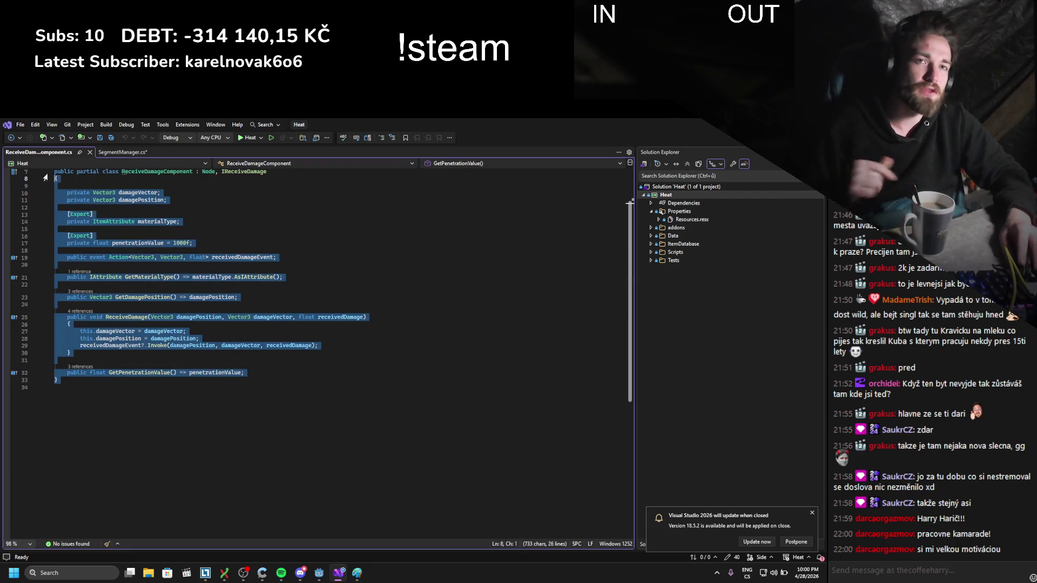
- Look over the SegmentManager class code in SegmentManager.cs, then go back to Godot
{"action": "left_click", "coordinate": [114, 153]}
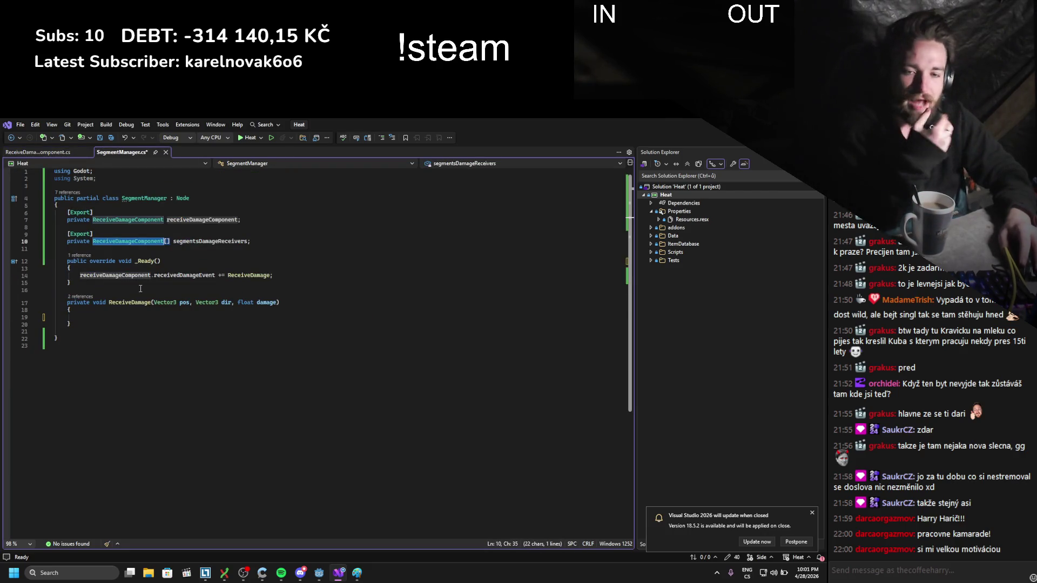
{"action": "left_click", "coordinate": [156, 324]}
{"action": "left_click_drag", "start_coordinate": [156, 338], "coordinate": [97, 212]}
{"action": "left_click", "coordinate": [171, 313]}
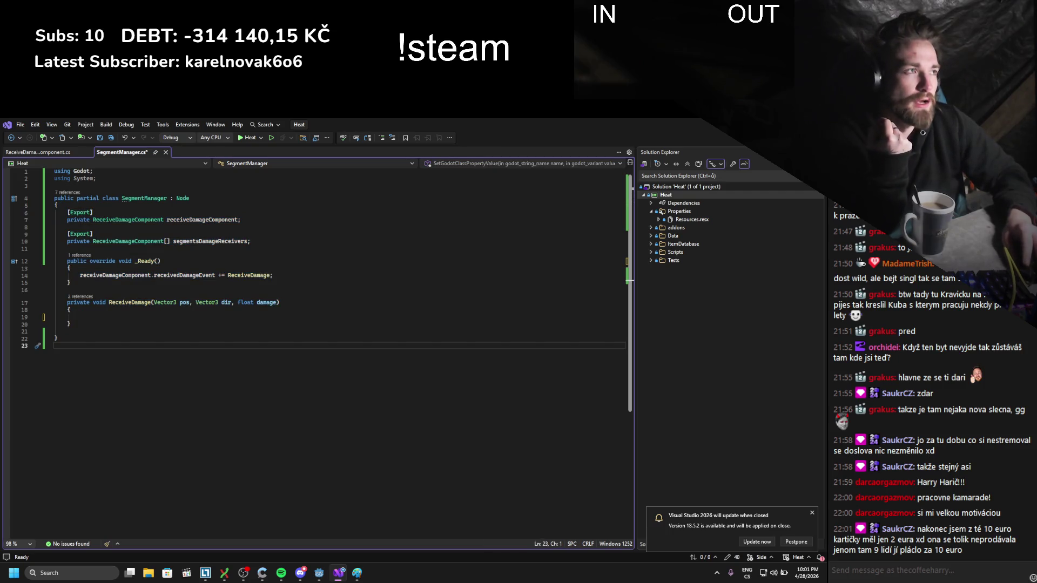
{"action": "key", "text": "alt+Tab"}
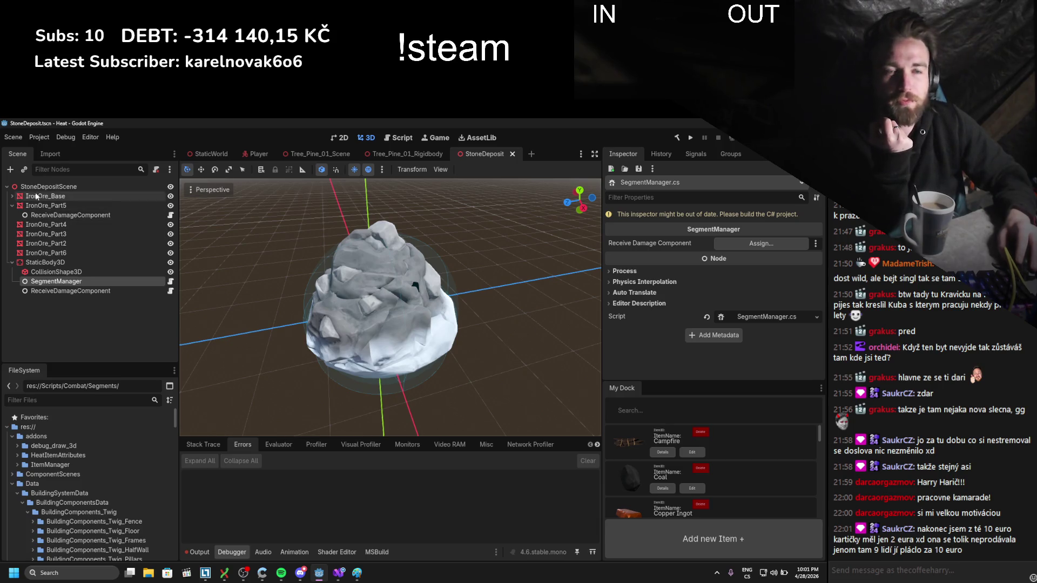
- Inspect IronOre_Part5, its ReceiveDamageComponent and IronOre_Part3, then bring up Windows search
{"action": "left_click", "coordinate": [36, 204]}
{"action": "left_click", "coordinate": [44, 215]}
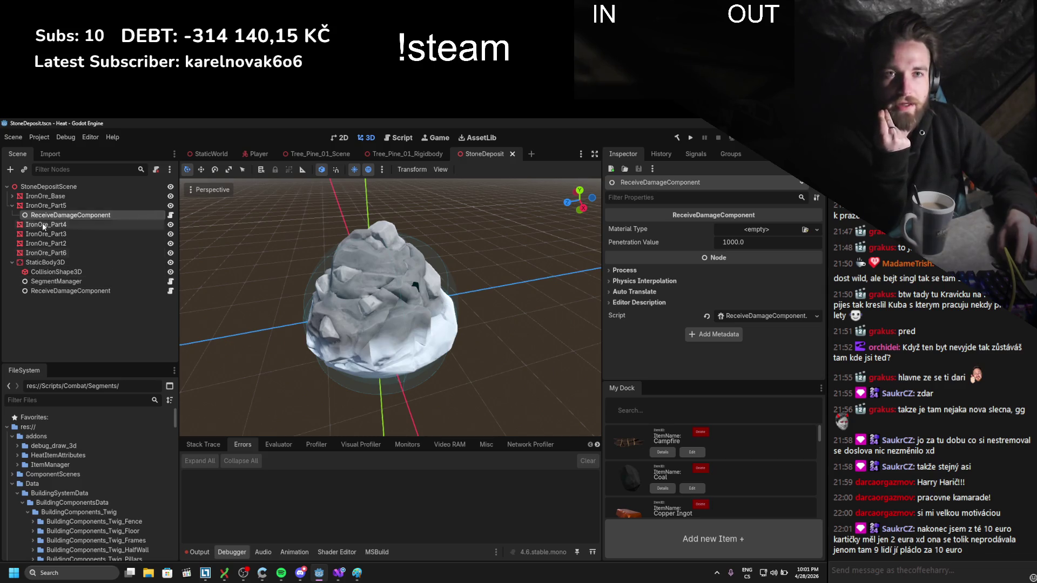
{"action": "left_click", "coordinate": [42, 204]}
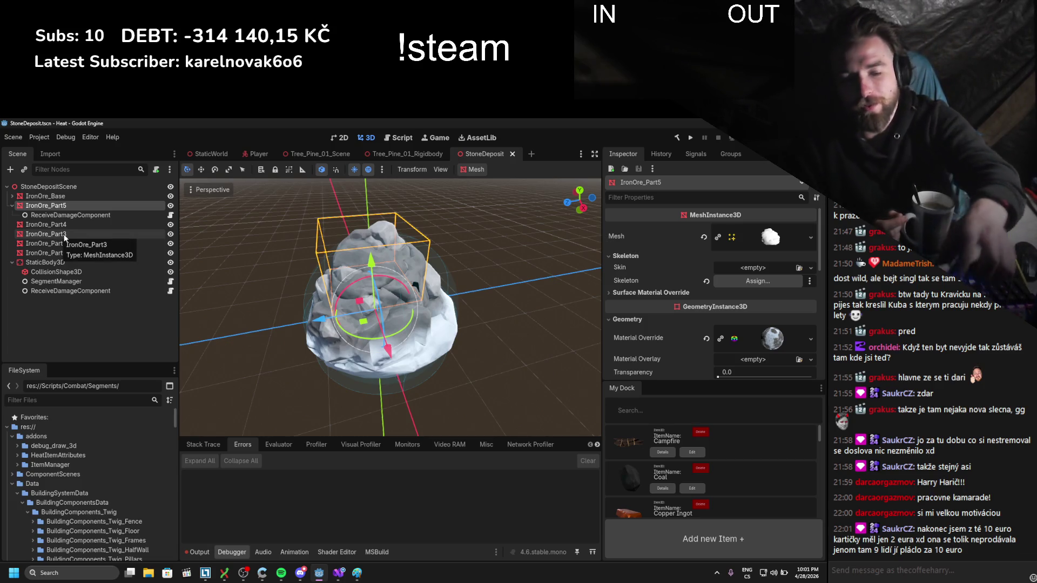
{"action": "left_click", "coordinate": [64, 236]}
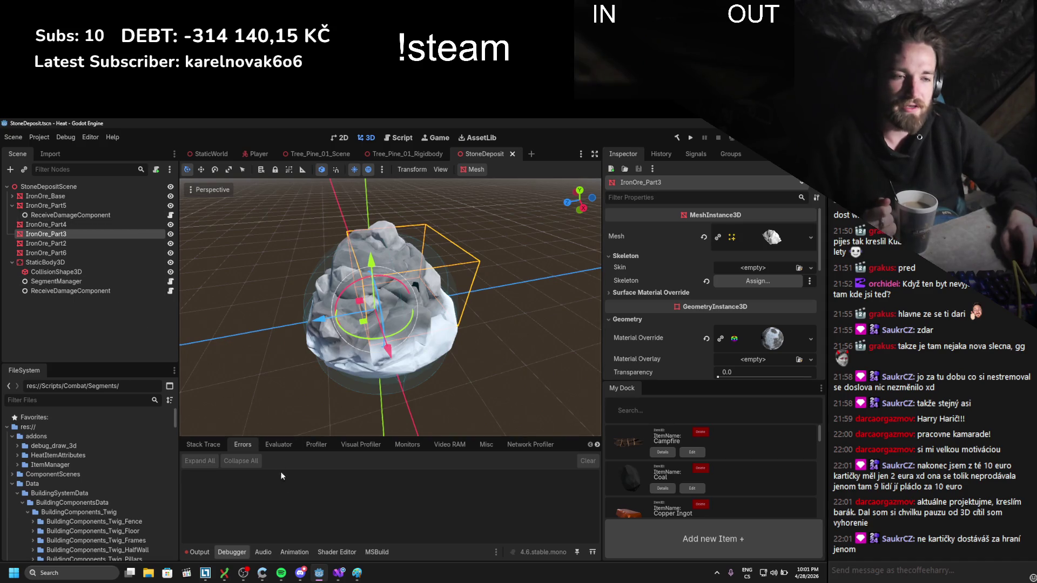
{"action": "left_click", "coordinate": [73, 572]}
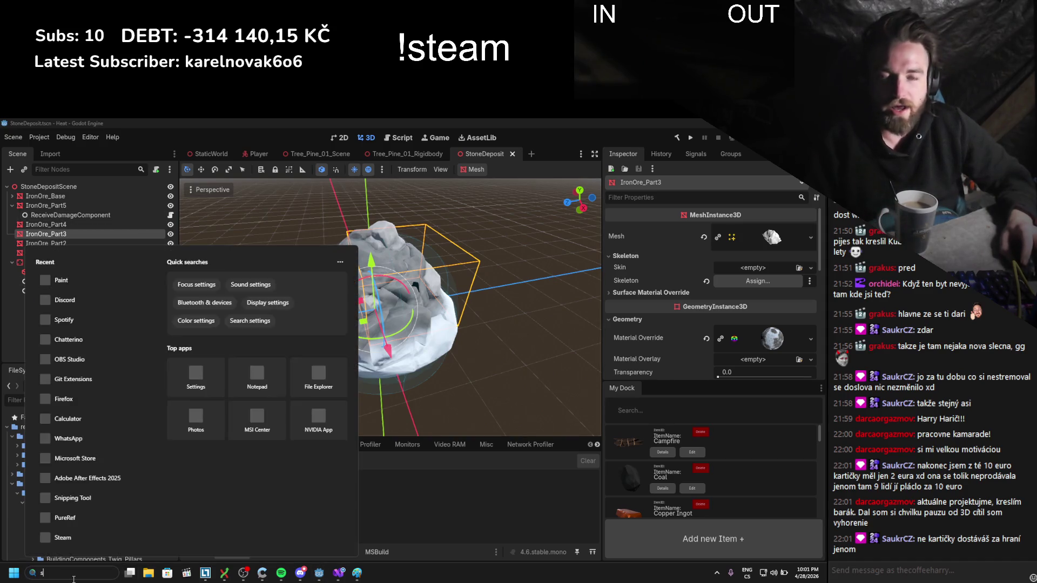
- Launch Steam via search 'steam' and pause the Delta Force download
{"action": "type", "text": "steam"}
{"action": "key", "text": "Escape"}
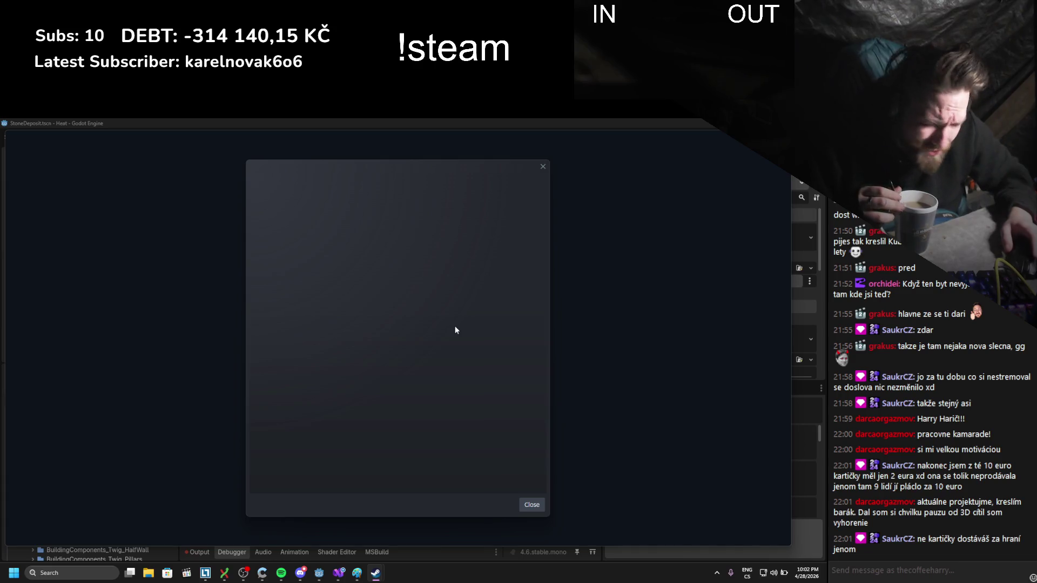
{"action": "left_click", "coordinate": [532, 505]}
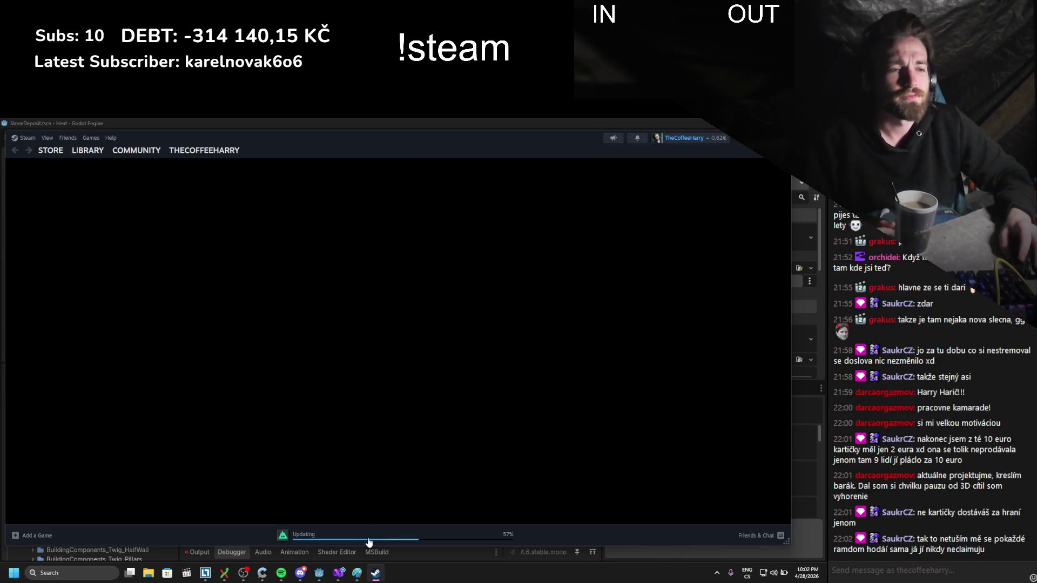
{"action": "left_click", "coordinate": [369, 540]}
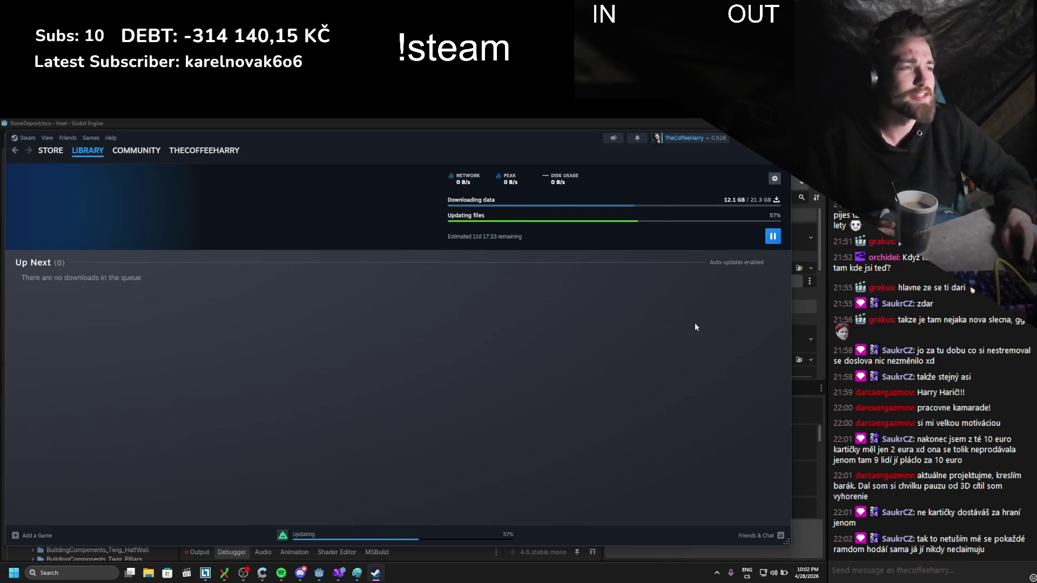
{"action": "left_click", "coordinate": [773, 236]}
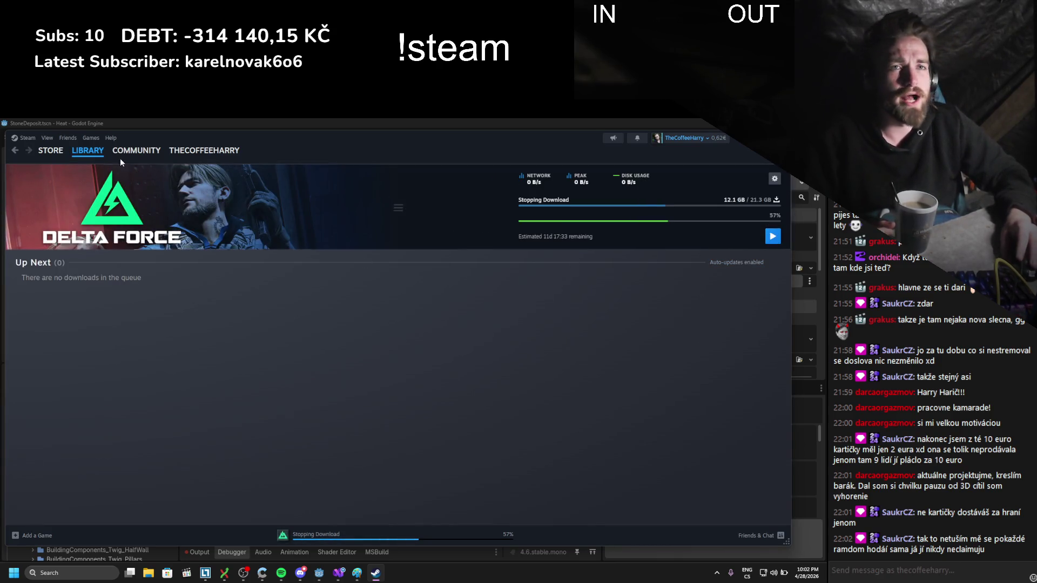
- Open Counter-Strike 2 in the Steam library and view its trading card badge
{"action": "left_click", "coordinate": [104, 155]}
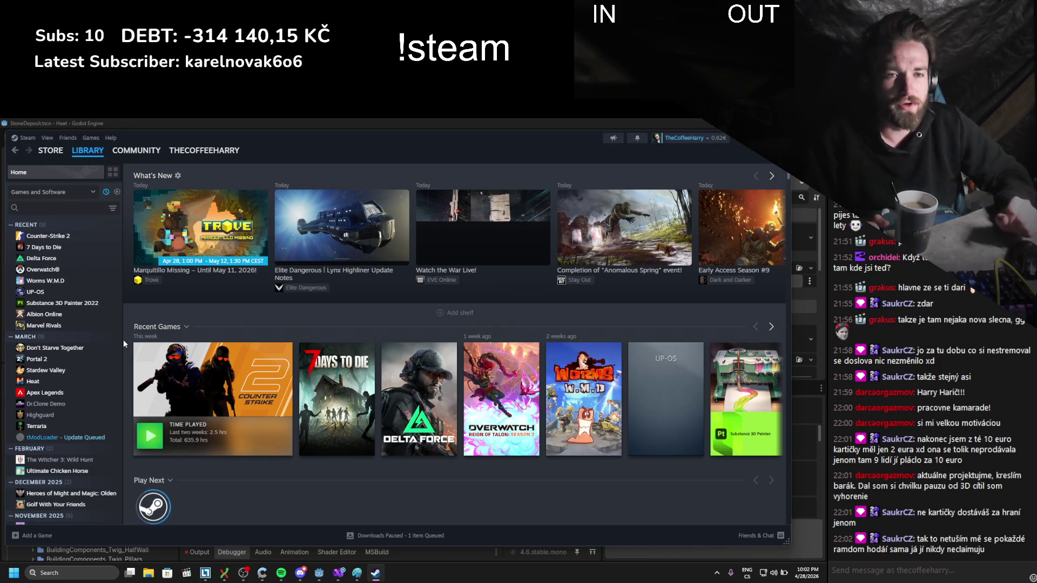
{"action": "left_click", "coordinate": [53, 244]}
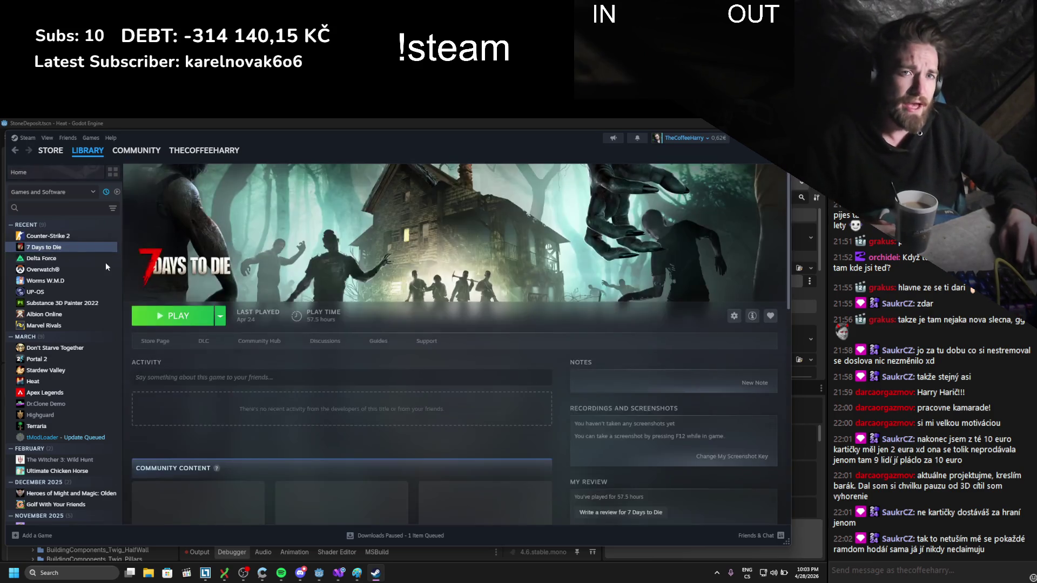
{"action": "left_click", "coordinate": [42, 238]}
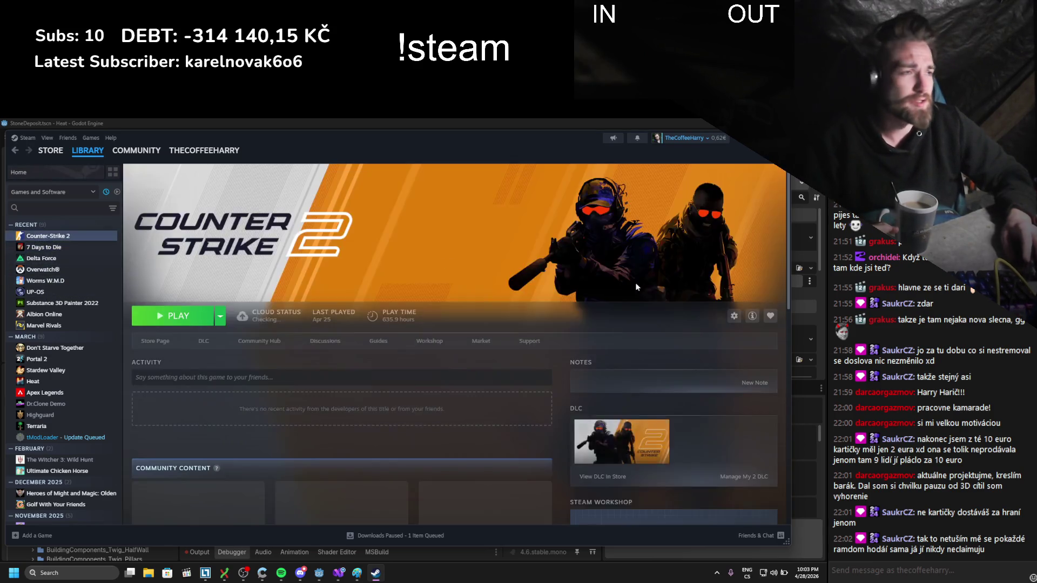
{"action": "scroll", "coordinate": [673, 414], "scroll_direction": "down", "scroll_amount": 3}
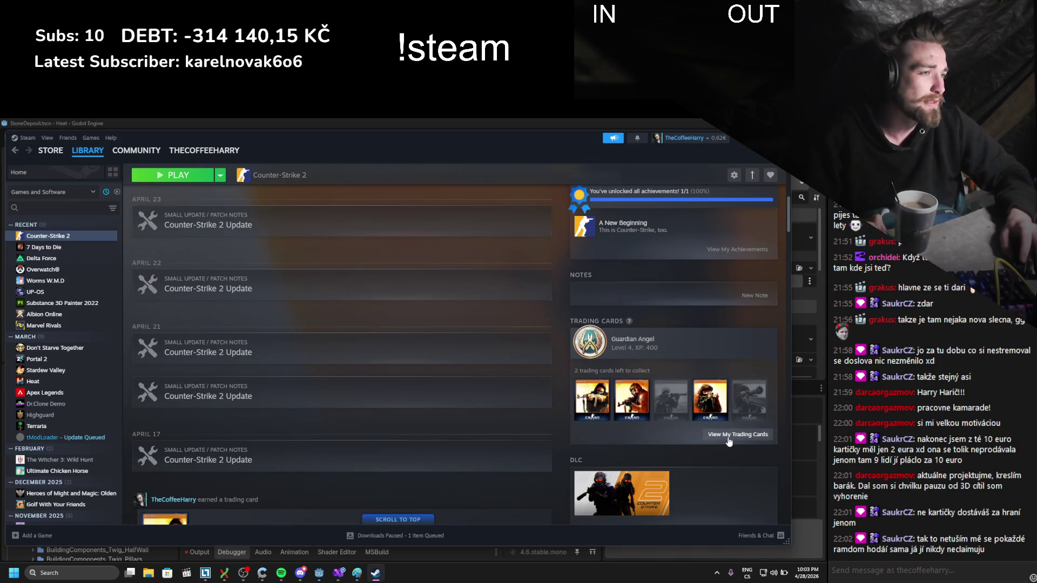
{"action": "left_click", "coordinate": [694, 441]}
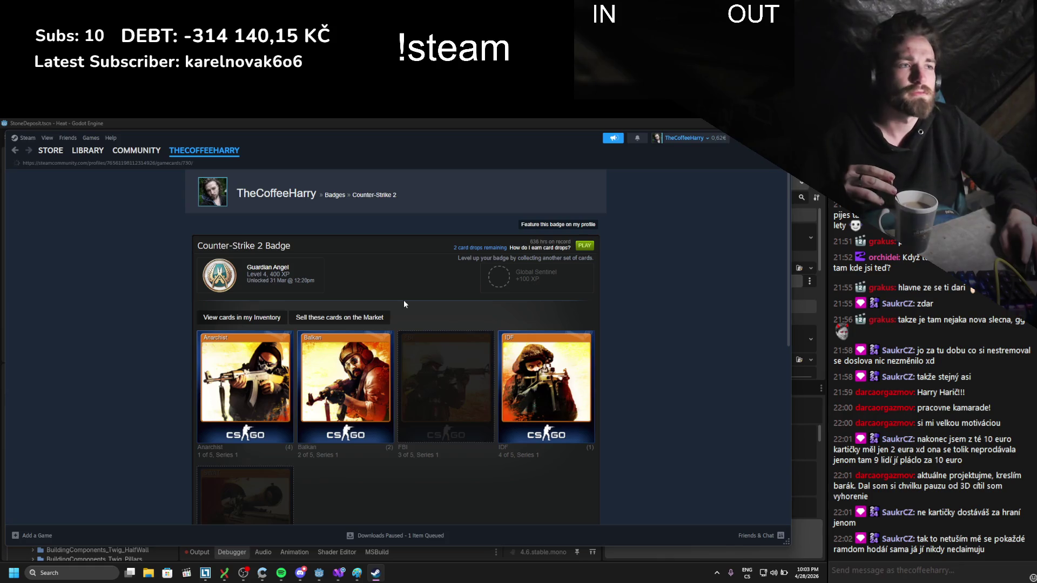
- Read the Counter-Strike 2 card drop explanation and price per drop, then return to the game page
{"action": "left_click", "coordinate": [532, 248]}
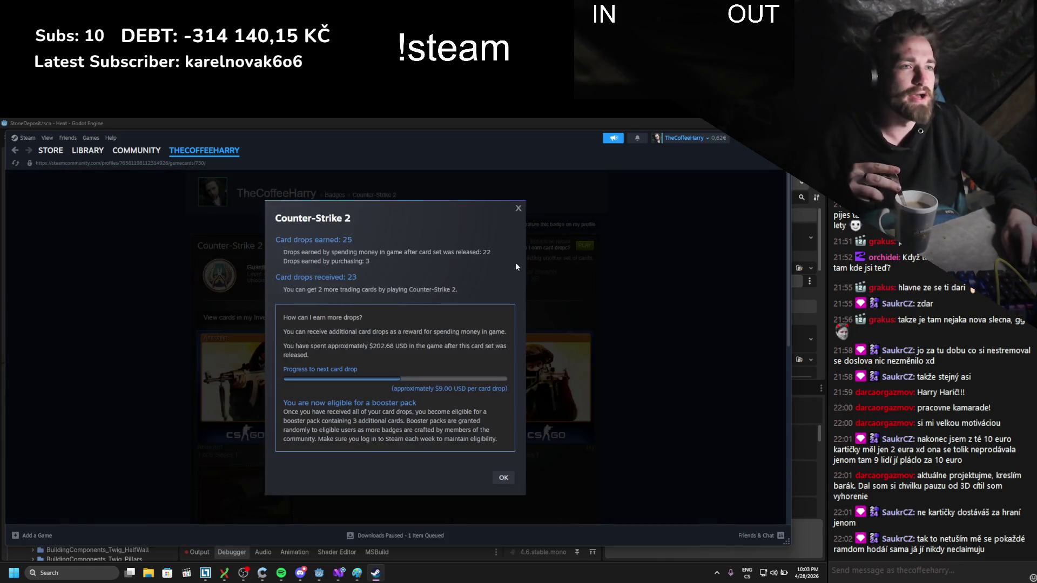
{"action": "mouse_move", "coordinate": [267, 295]}
{"action": "left_mouse_down"}
{"action": "mouse_move", "coordinate": [469, 294]}
{"action": "mouse_move", "coordinate": [457, 291]}
{"action": "left_mouse_up"}
{"action": "left_click", "coordinate": [370, 280]}
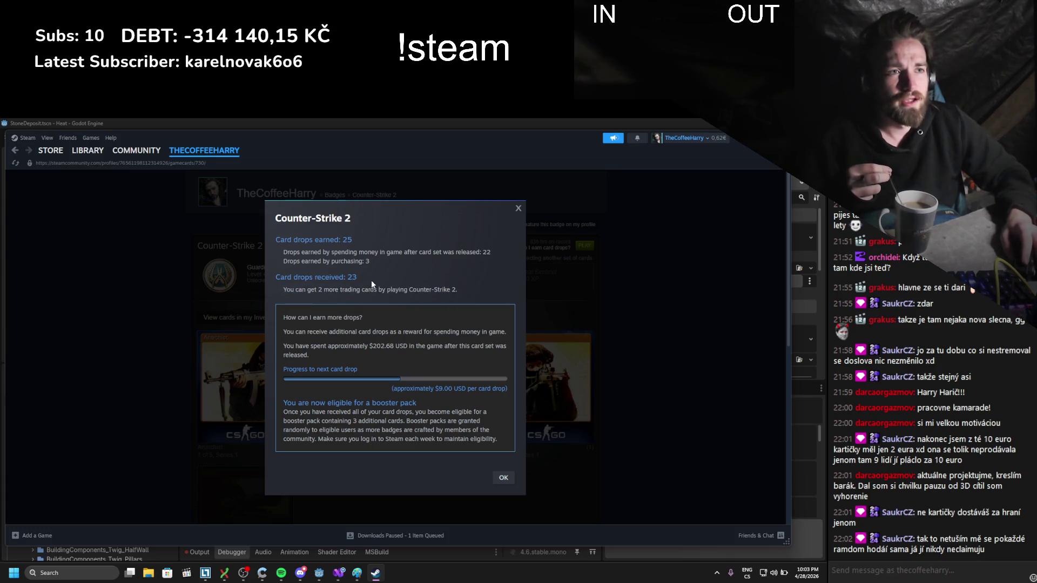
{"action": "left_click_drag", "start_coordinate": [327, 346], "coordinate": [389, 346]}
{"action": "left_click", "coordinate": [423, 358]}
{"action": "left_click_drag", "start_coordinate": [402, 389], "coordinate": [496, 384]}
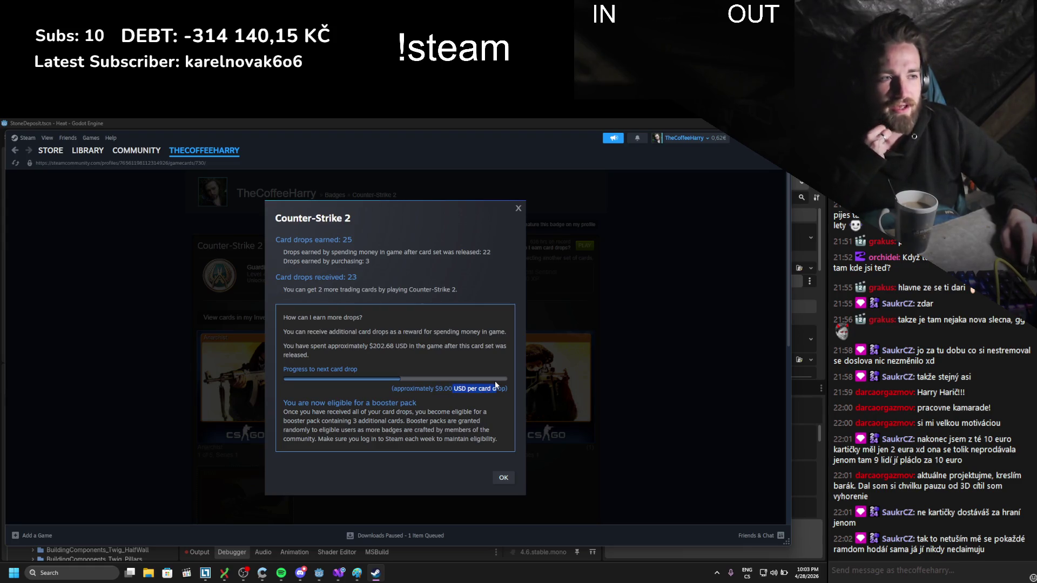
{"action": "left_click_drag", "start_coordinate": [352, 290], "coordinate": [457, 290]}
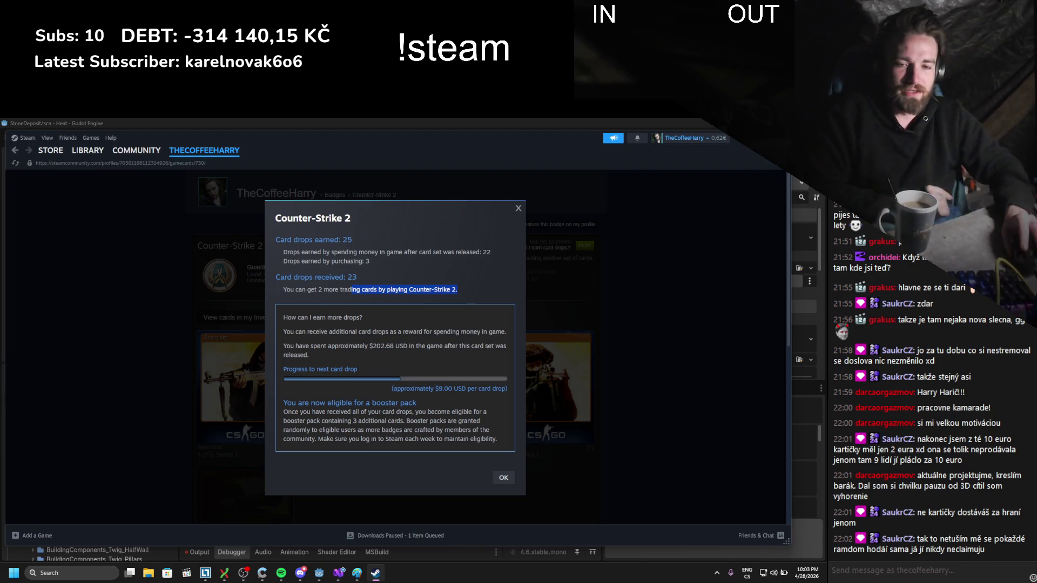
{"action": "key", "text": "Escape"}
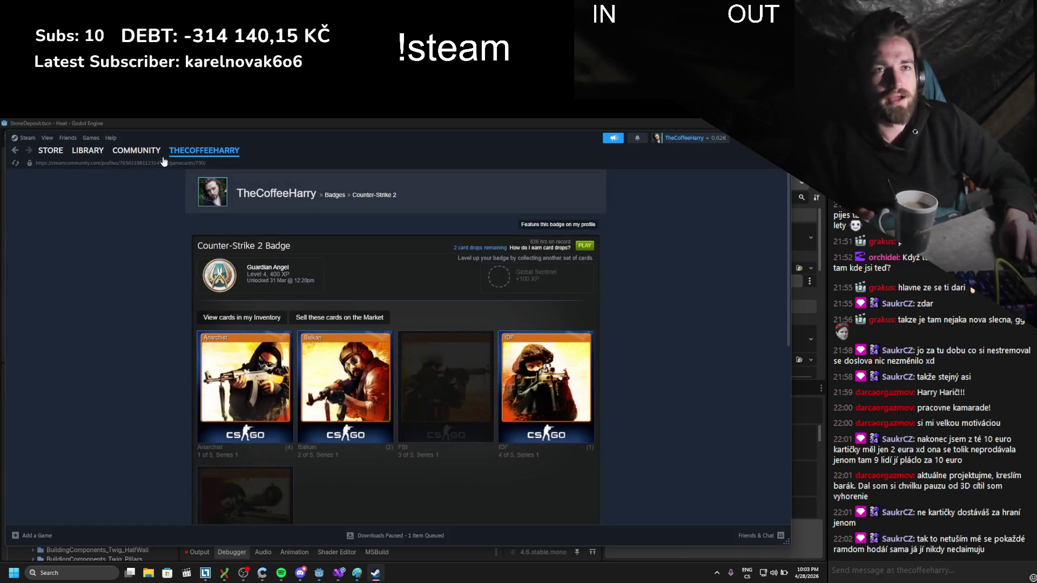
{"action": "mouse_move", "coordinate": [61, 154]}
{"action": "left_click", "coordinate": [15, 150]}
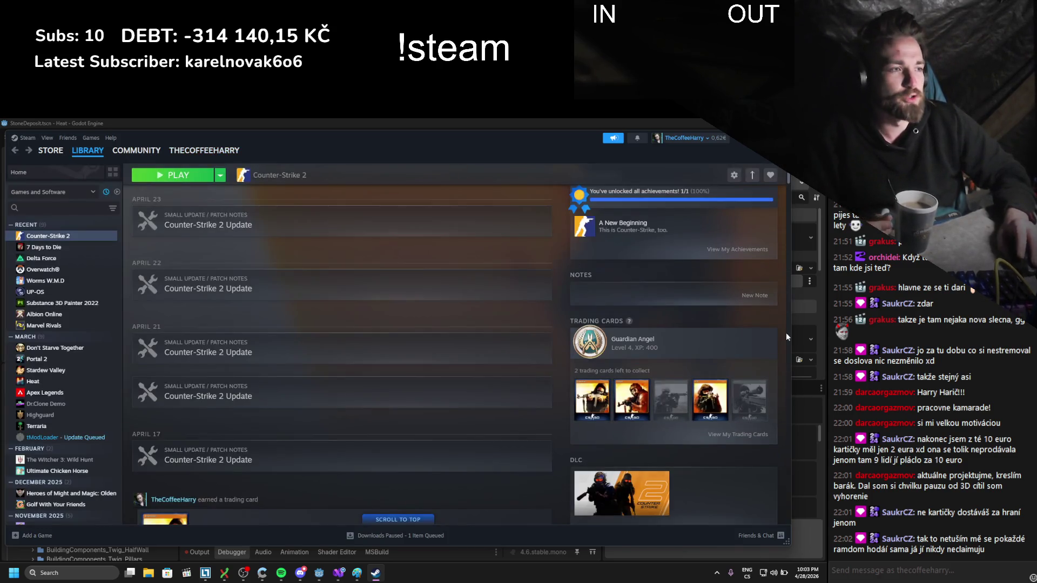
{"action": "left_click", "coordinate": [86, 248]}
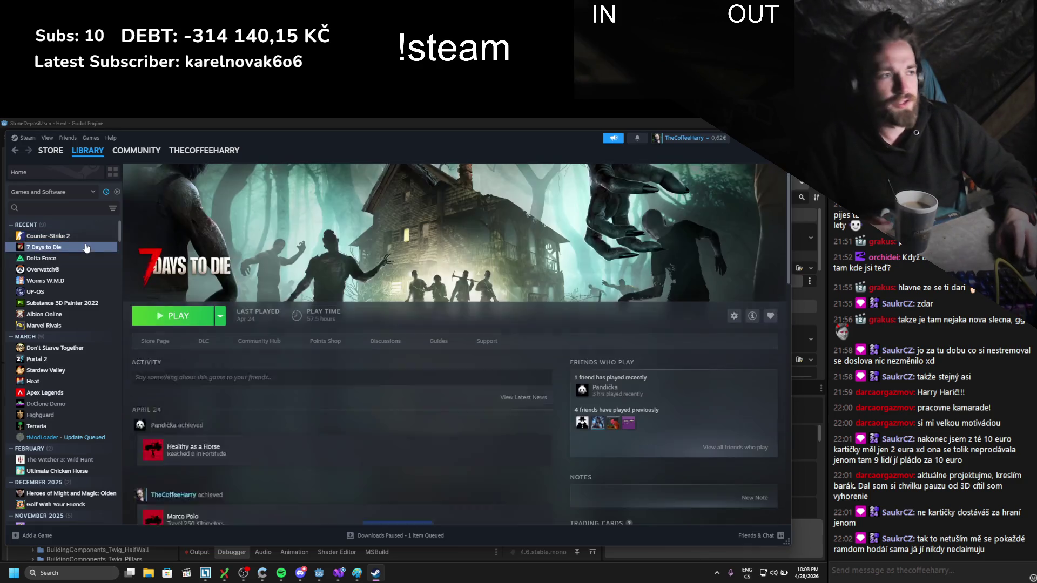
{"action": "left_click", "coordinate": [62, 280]}
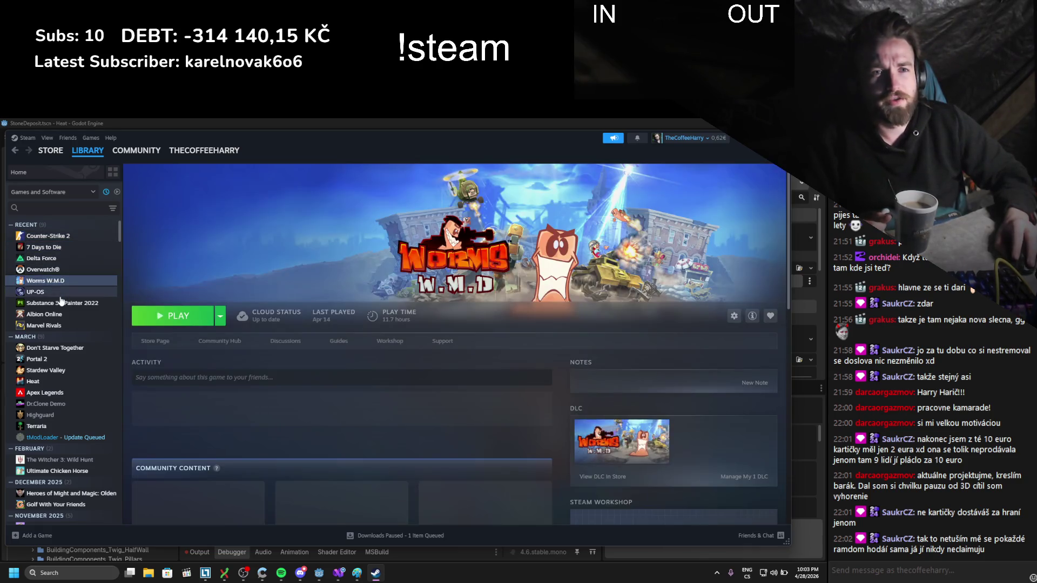
{"action": "scroll", "coordinate": [61, 301], "scroll_direction": "down", "scroll_amount": 1}
{"action": "left_click", "coordinate": [60, 306]}
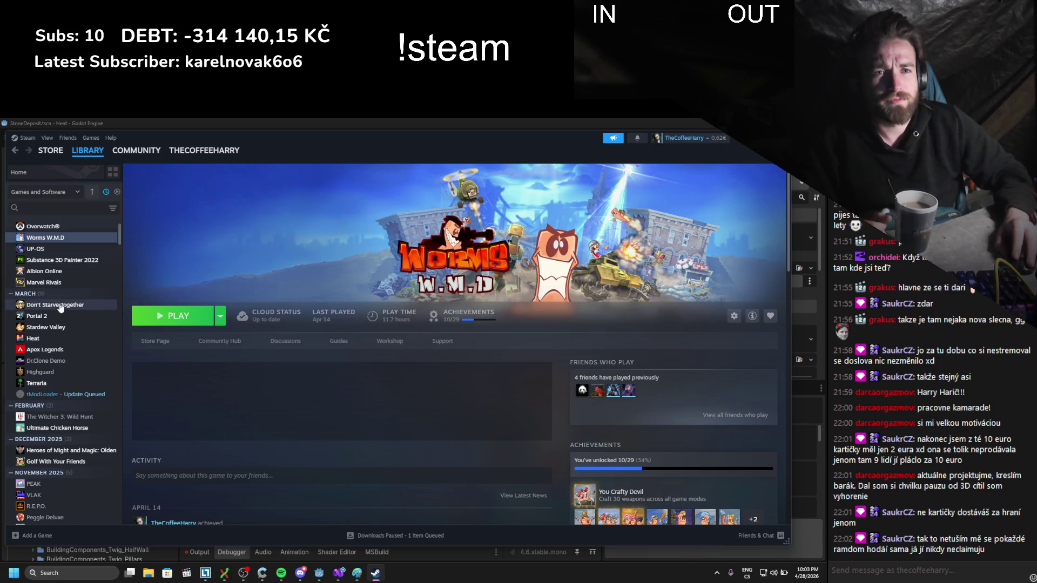
{"action": "scroll", "coordinate": [675, 432], "scroll_direction": "down", "scroll_amount": 5}
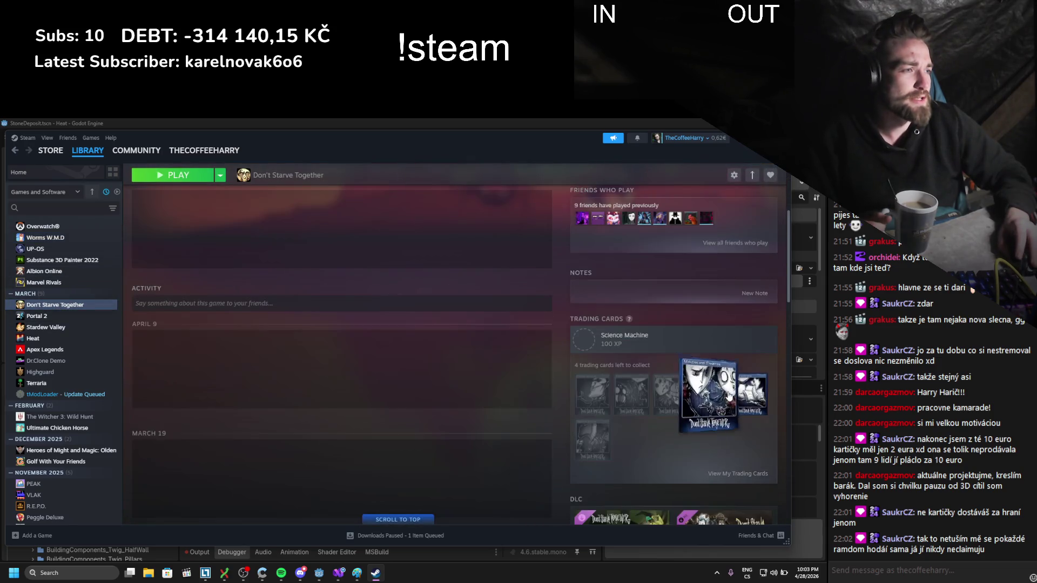
{"action": "left_click", "coordinate": [736, 474]}
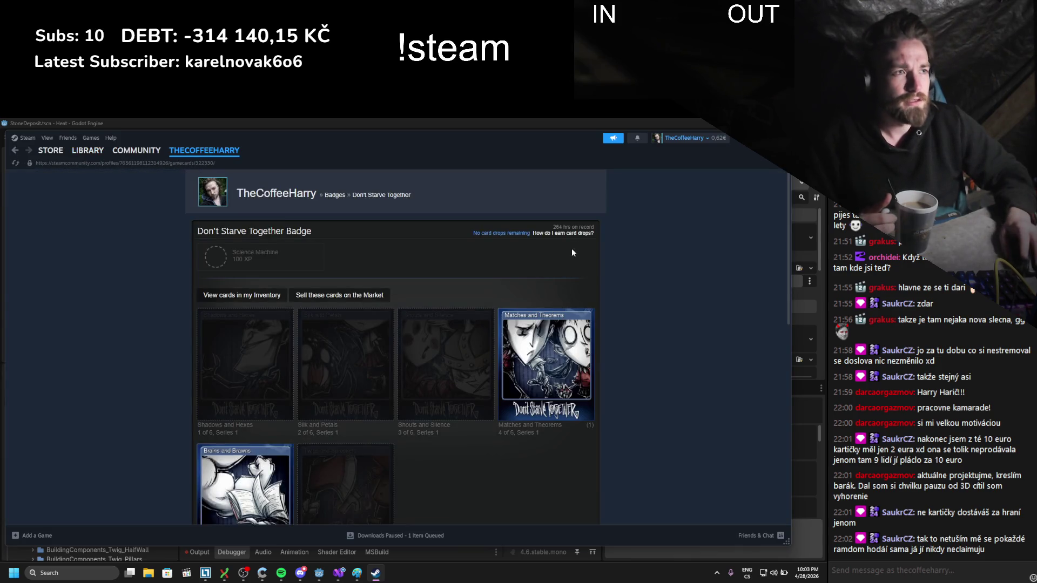
{"action": "left_click", "coordinate": [576, 231]}
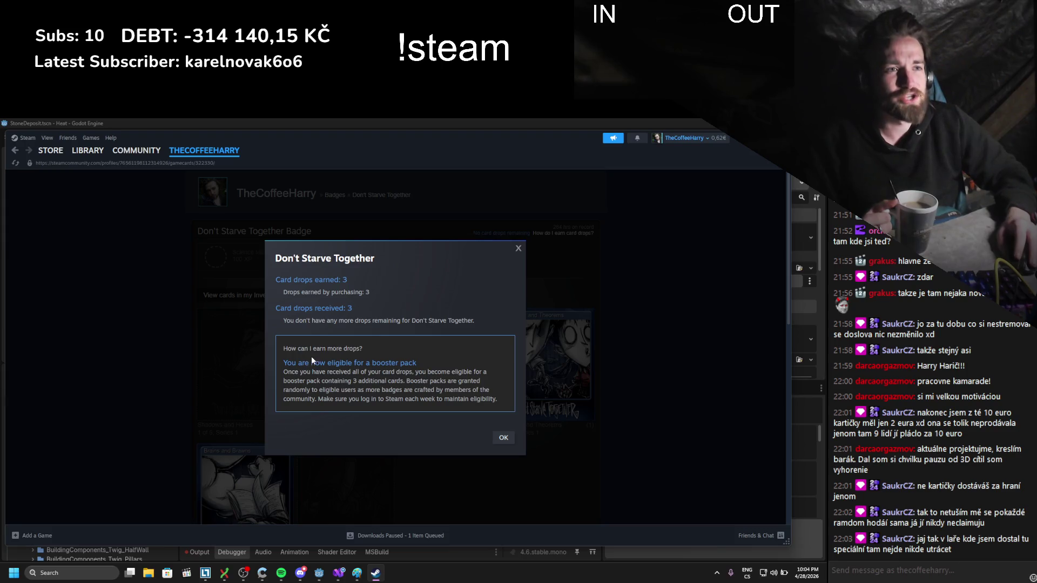
{"action": "mouse_move", "coordinate": [294, 378]}
{"action": "left_mouse_down"}
{"action": "mouse_move", "coordinate": [487, 400]}
{"action": "mouse_move", "coordinate": [310, 381]}
{"action": "left_mouse_up"}
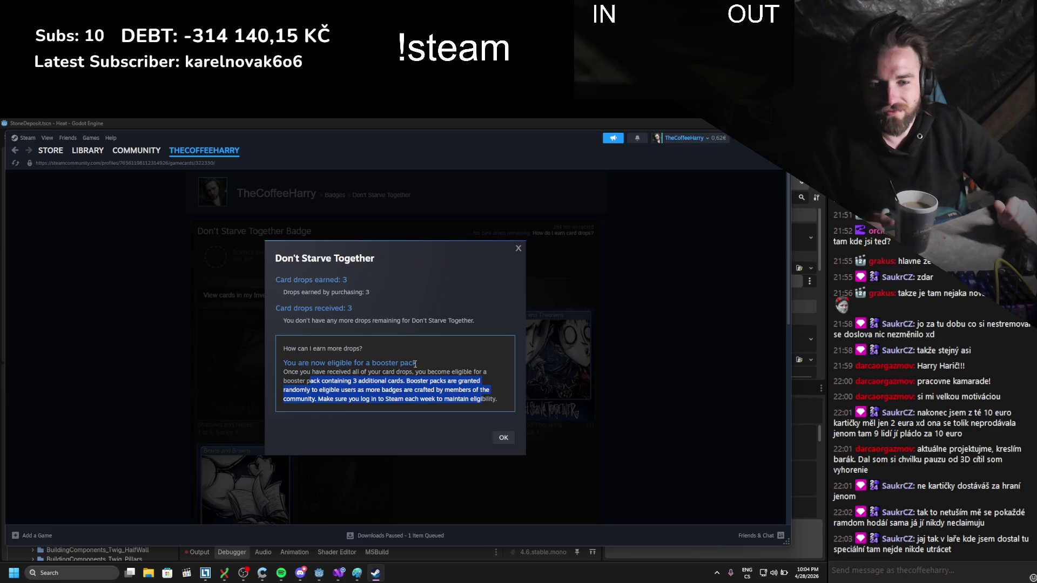
{"action": "left_click", "coordinate": [494, 404]}
{"action": "mouse_move", "coordinate": [494, 403]}
{"action": "left_mouse_down"}
{"action": "mouse_move", "coordinate": [283, 359]}
{"action": "mouse_move", "coordinate": [280, 297]}
{"action": "mouse_move", "coordinate": [311, 279]}
{"action": "left_mouse_up"}
{"action": "left_click", "coordinate": [477, 421]}
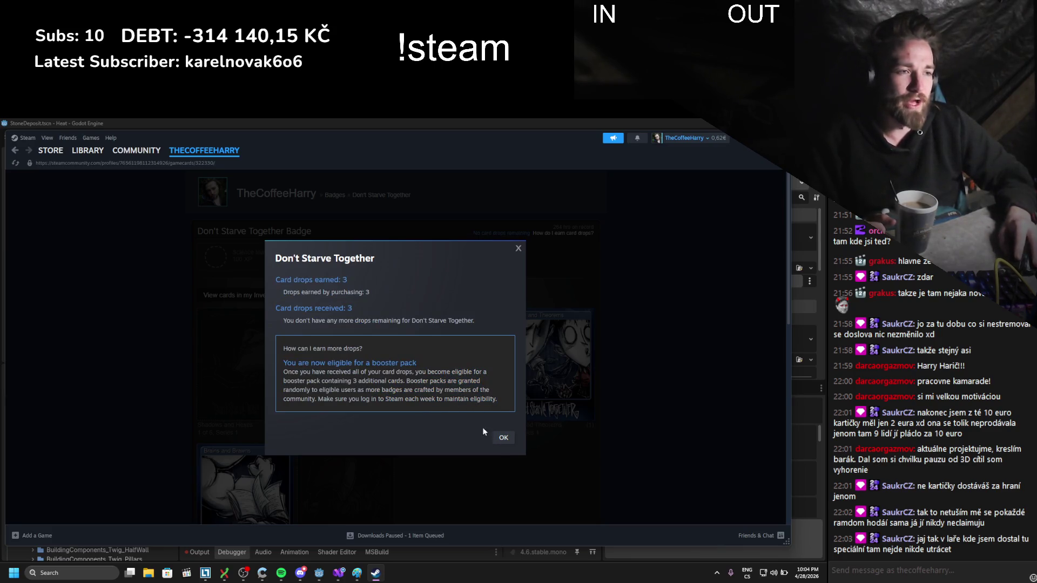
{"action": "left_click", "coordinate": [502, 438]}
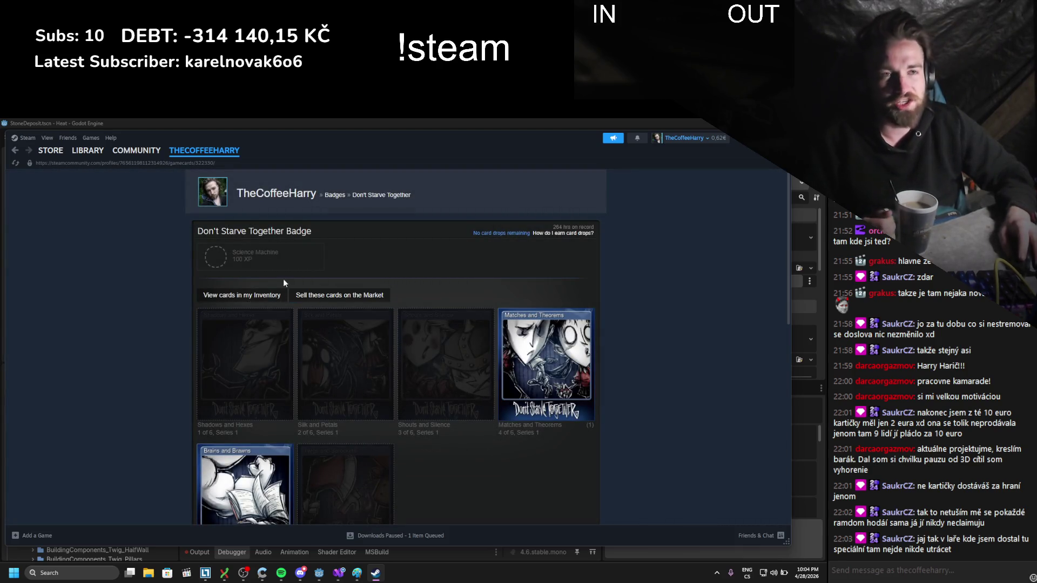
{"action": "left_click", "coordinate": [87, 151]}
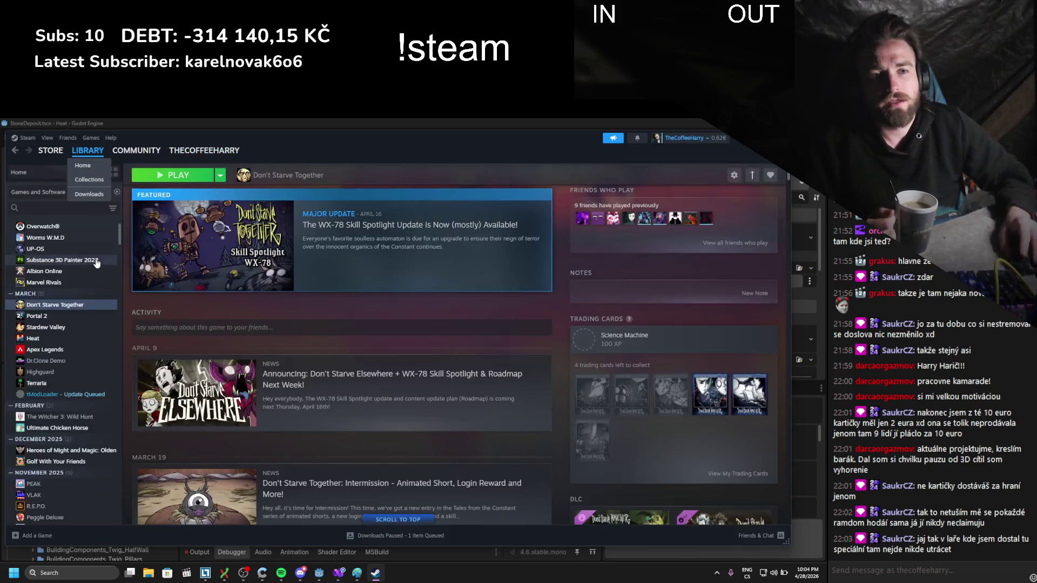
- Open Portal 2 in the library and view its trading cards page
{"action": "scroll", "coordinate": [65, 323], "scroll_direction": "down", "scroll_amount": 3}
{"action": "scroll", "coordinate": [70, 314], "scroll_direction": "up", "scroll_amount": 3}
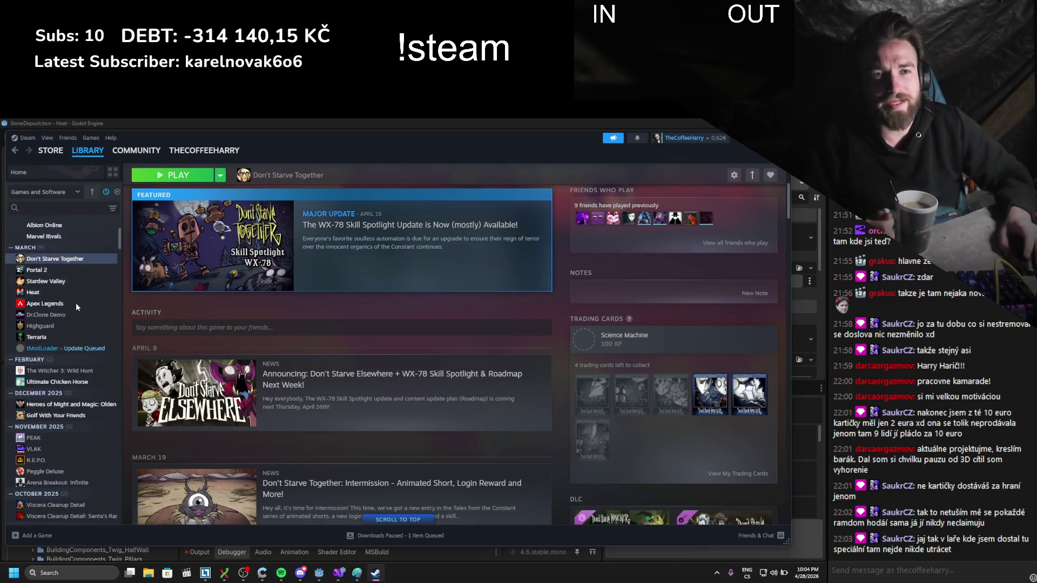
{"action": "left_click", "coordinate": [66, 317]}
{"action": "scroll", "coordinate": [475, 352], "scroll_direction": "down", "scroll_amount": 5}
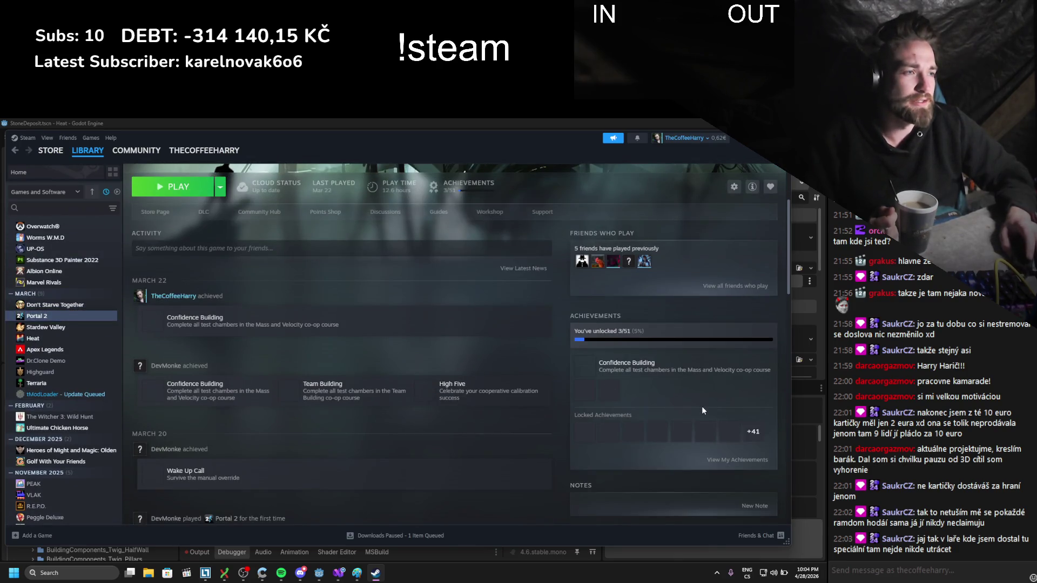
{"action": "scroll", "coordinate": [701, 406], "scroll_direction": "down", "scroll_amount": 1}
{"action": "scroll", "coordinate": [702, 406], "scroll_direction": "down", "scroll_amount": 3}
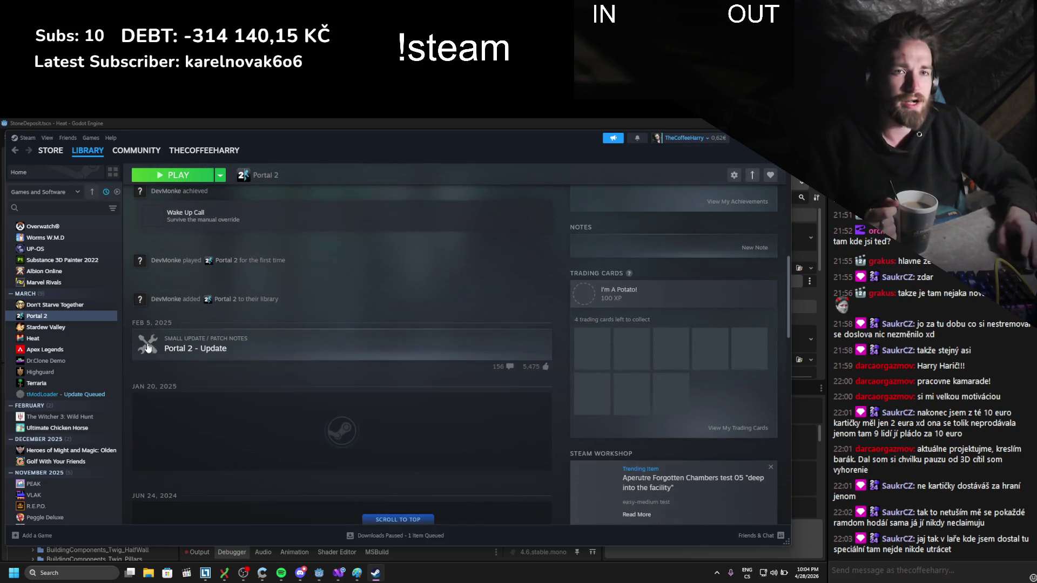
{"action": "scroll", "coordinate": [62, 331], "scroll_direction": "down", "scroll_amount": 2}
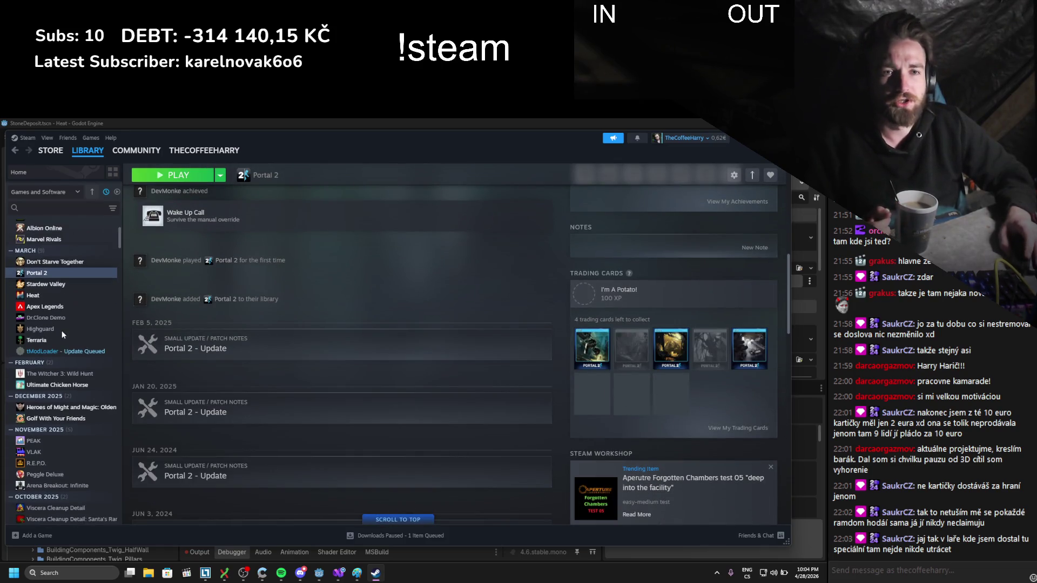
{"action": "scroll", "coordinate": [61, 331], "scroll_direction": "down", "scroll_amount": 1}
{"action": "scroll", "coordinate": [108, 341], "scroll_direction": "down", "scroll_amount": 3}
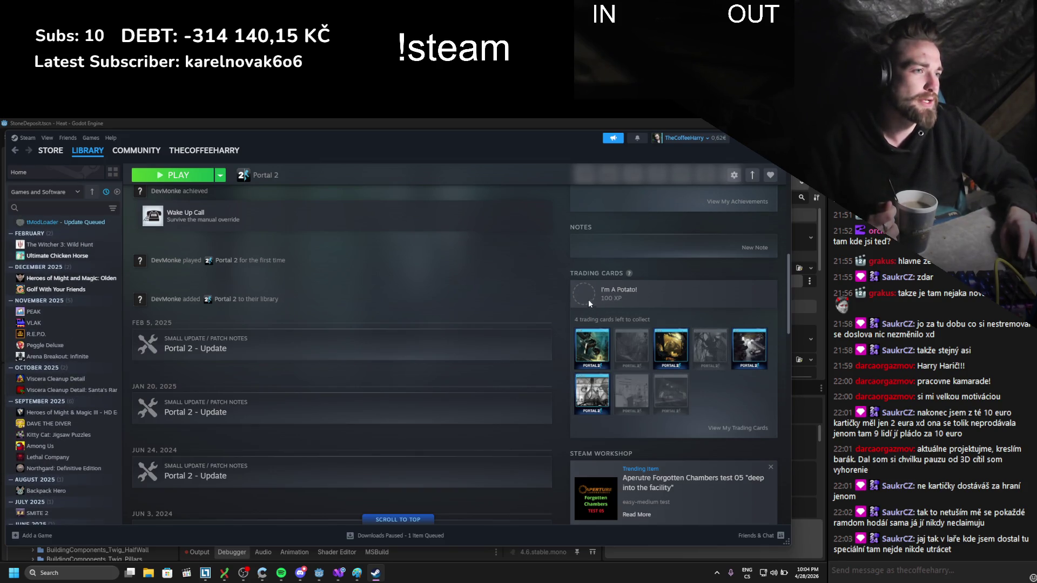
{"action": "mouse_move", "coordinate": [592, 342]}
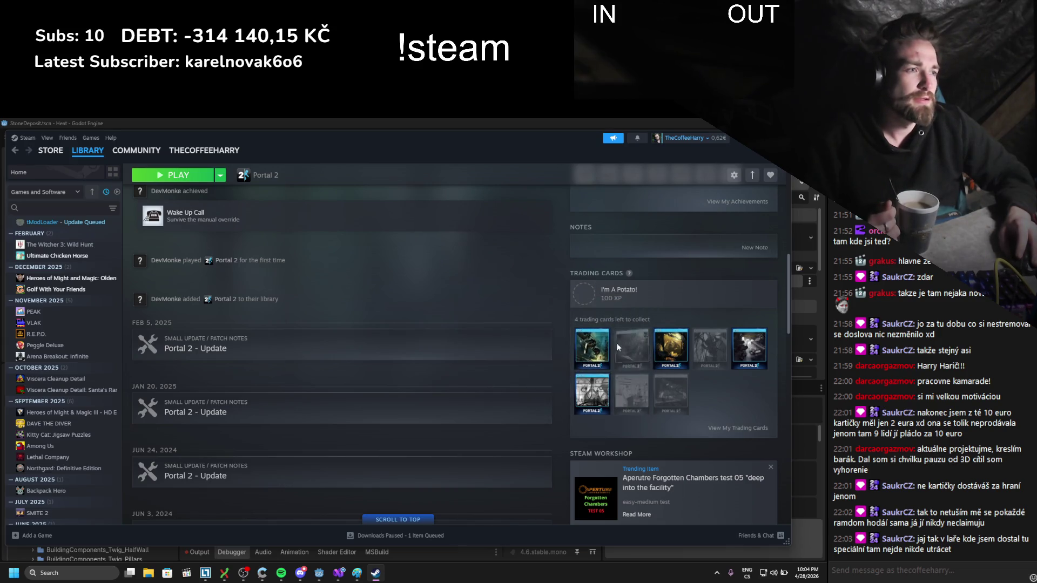
{"action": "left_click", "coordinate": [756, 428]}
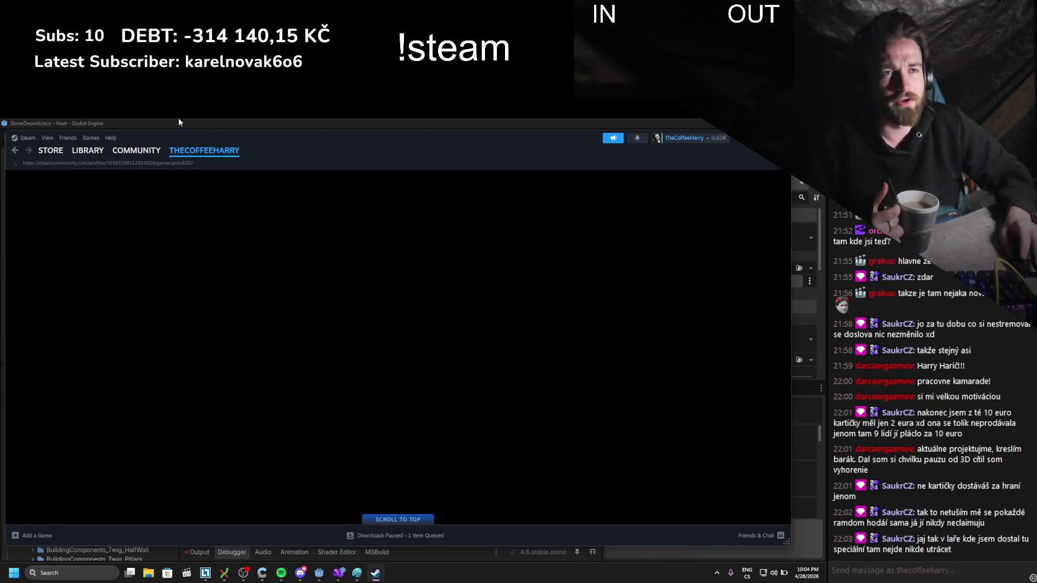
- Go to the all-badges overview and read how Winter Sale 2025 cards are earned
{"action": "scroll", "coordinate": [196, 310], "scroll_direction": "down", "scroll_amount": 2}
{"action": "scroll", "coordinate": [197, 310], "scroll_direction": "up", "scroll_amount": 3}
{"action": "scroll", "coordinate": [196, 310], "scroll_direction": "down", "scroll_amount": 6}
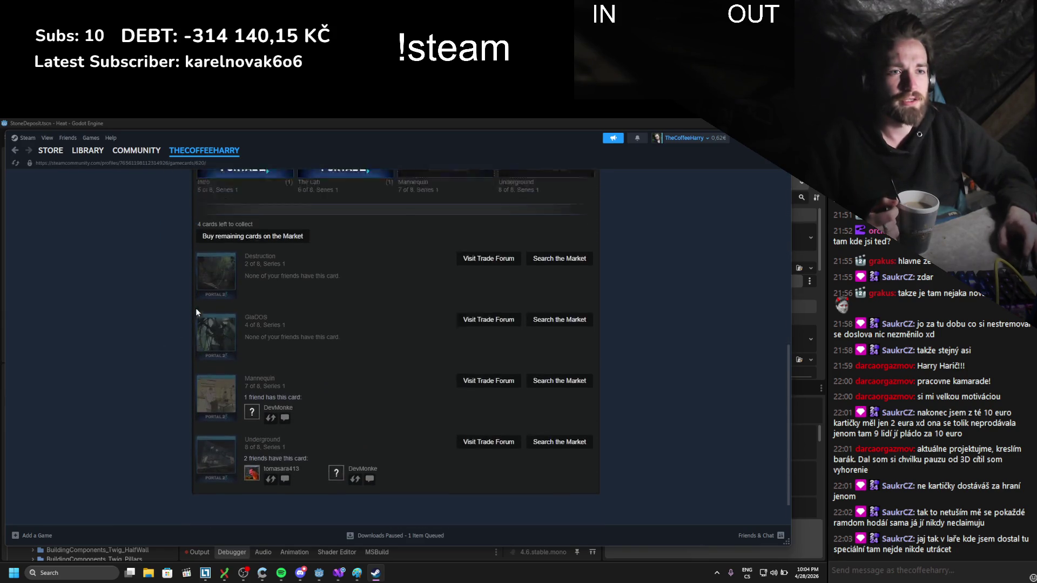
{"action": "scroll", "coordinate": [196, 308], "scroll_direction": "up", "scroll_amount": 8}
{"action": "left_click", "coordinate": [335, 195]}
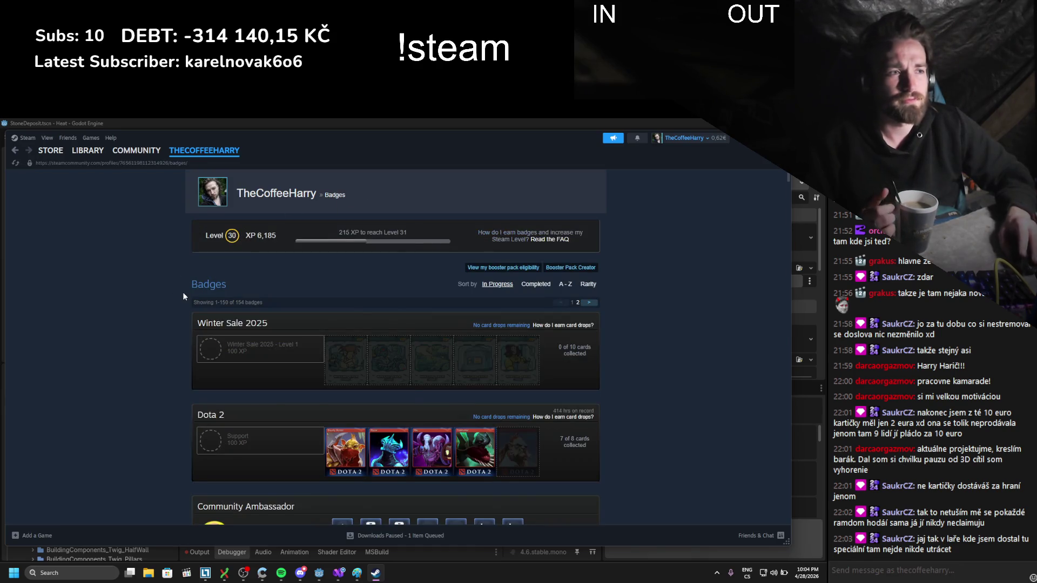
{"action": "scroll", "coordinate": [181, 302], "scroll_direction": "down", "scroll_amount": 3}
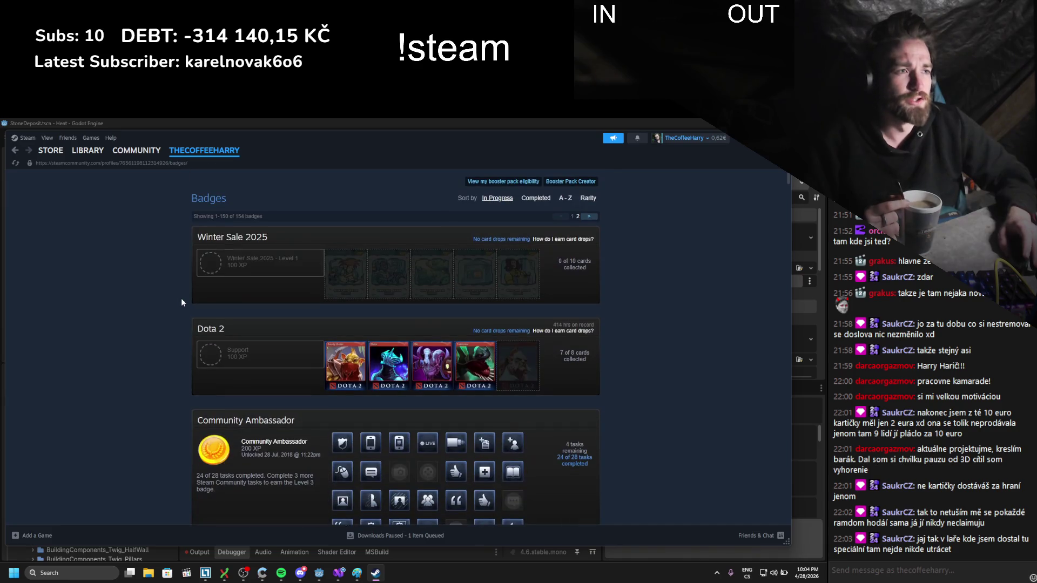
{"action": "scroll", "coordinate": [181, 299], "scroll_direction": "down", "scroll_amount": 1}
{"action": "scroll", "coordinate": [501, 244], "scroll_direction": "up", "scroll_amount": 2}
{"action": "left_click", "coordinate": [501, 240]}
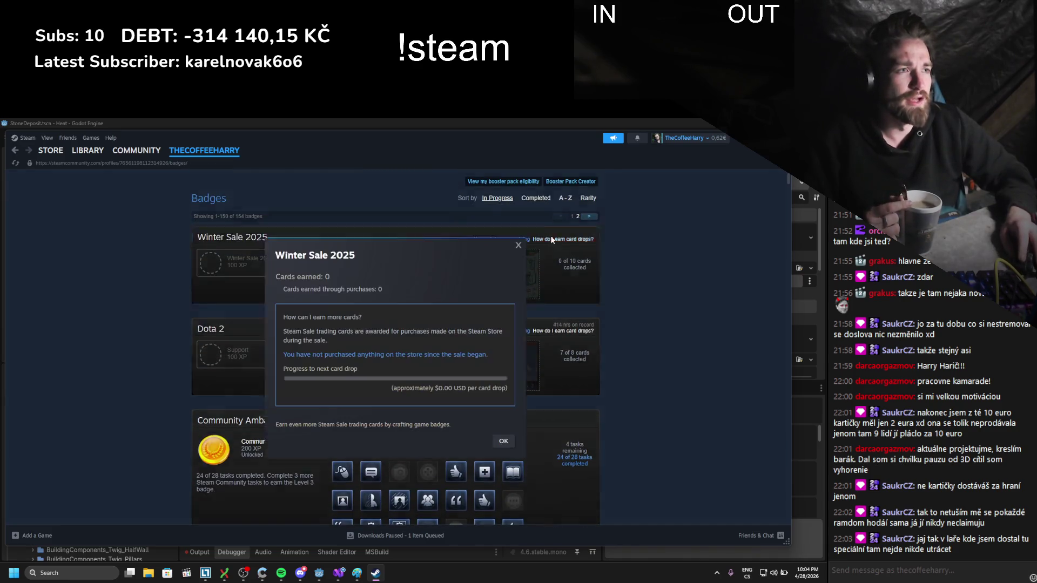
{"action": "left_click_drag", "start_coordinate": [281, 317], "coordinate": [378, 342]}
{"action": "left_click", "coordinate": [517, 246]}
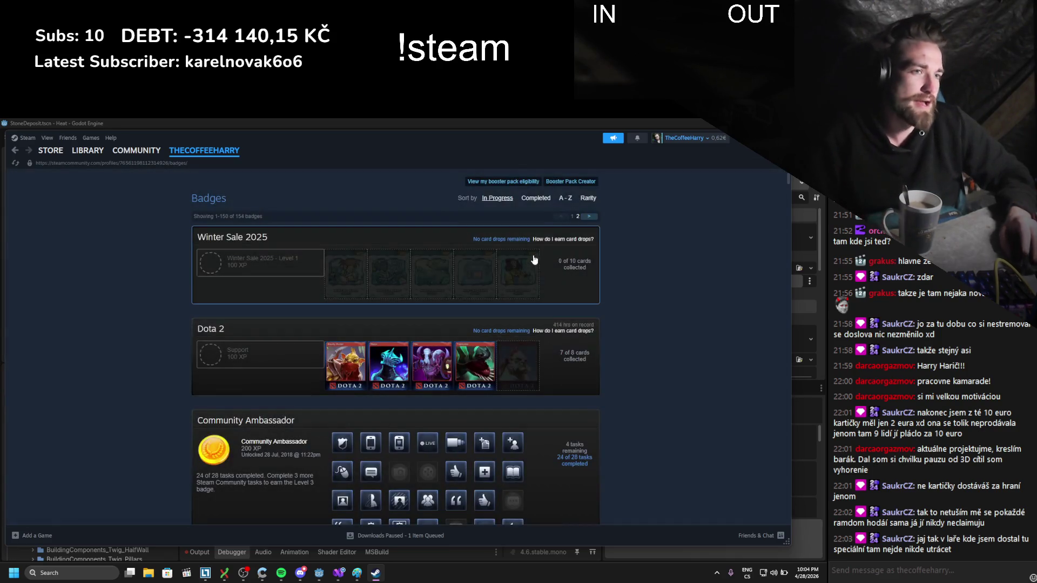
- Check the Dota 2 badge page and read its card drop cost explanation
{"action": "left_click", "coordinate": [564, 292]}
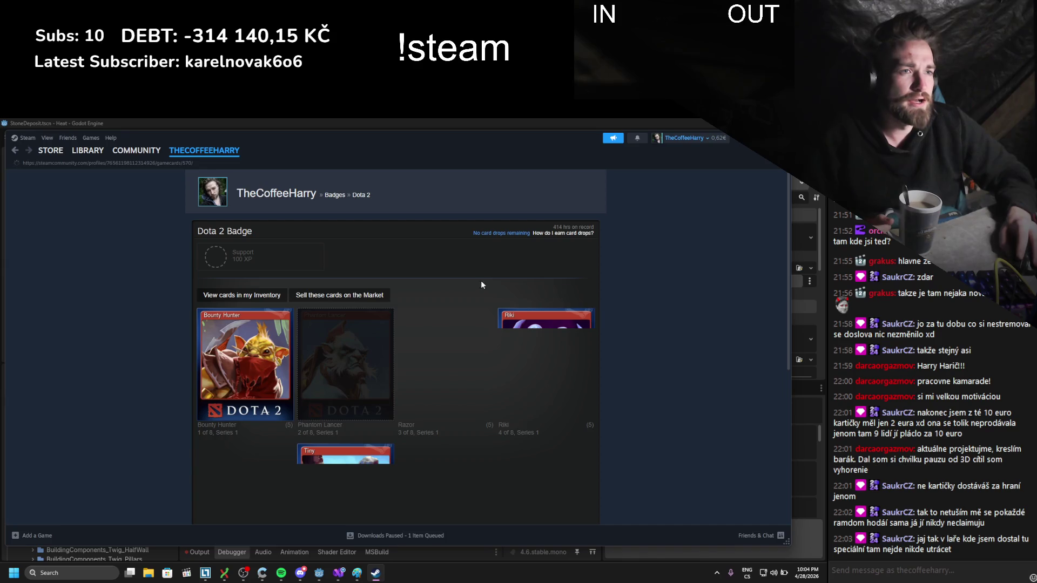
{"action": "left_click", "coordinate": [15, 152]}
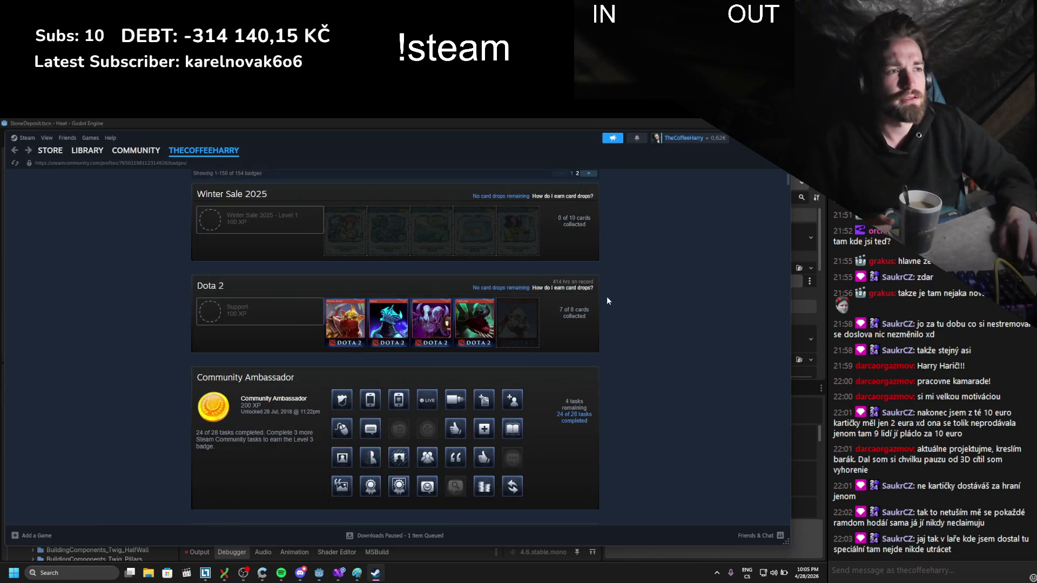
{"action": "left_click", "coordinate": [577, 293]}
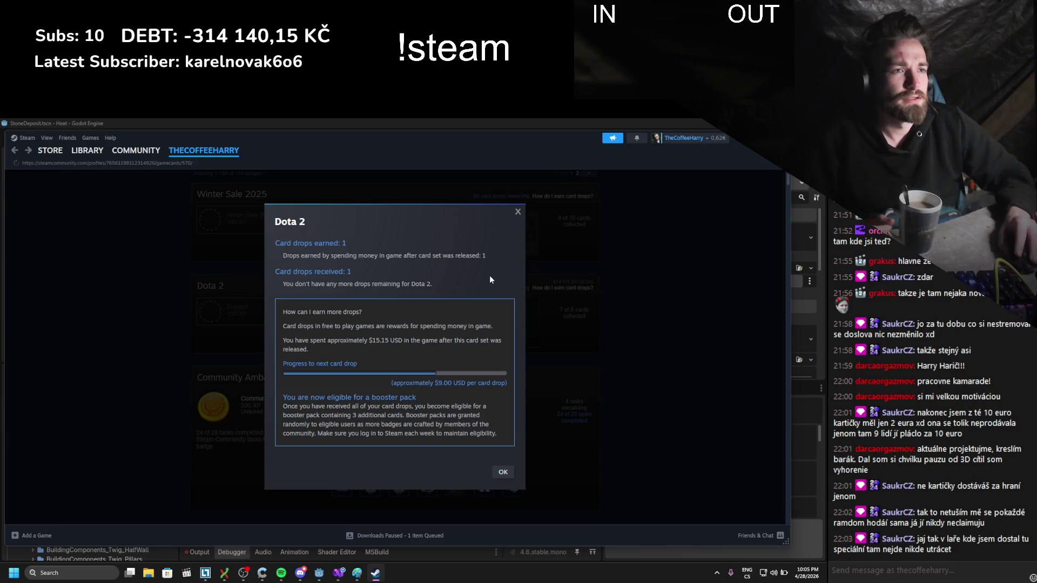
{"action": "left_click", "coordinate": [15, 151]}
{"action": "left_click", "coordinate": [562, 288]}
{"action": "left_click_drag", "start_coordinate": [351, 378], "coordinate": [506, 229]}
{"action": "left_click", "coordinate": [518, 211]}
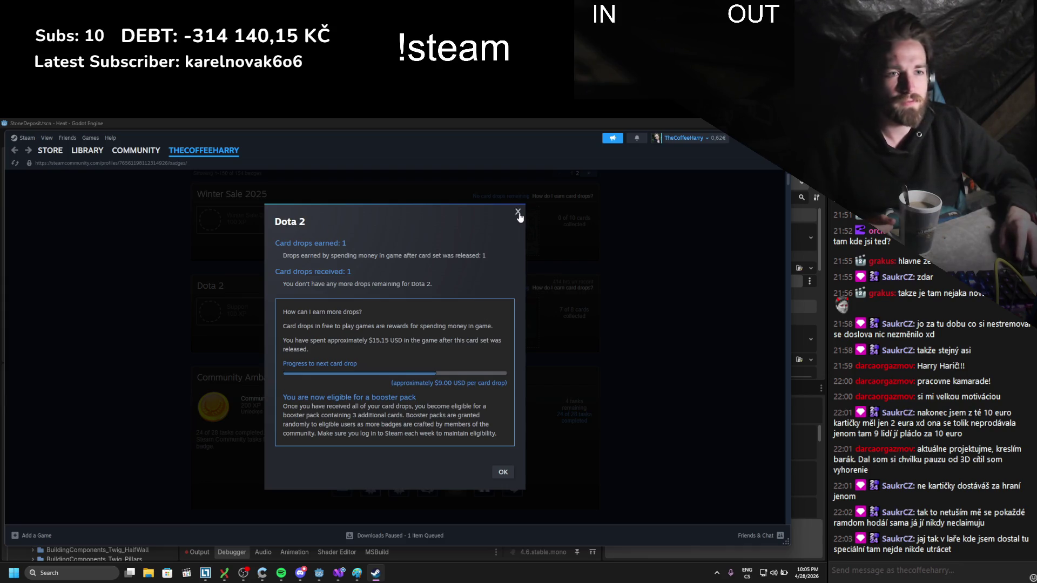
{"action": "left_click", "coordinate": [519, 215]}
- Read the card drop info for Cyberpunk 2077 and LEGO Pirates
{"action": "scroll", "coordinate": [453, 312], "scroll_direction": "down", "scroll_amount": 10}
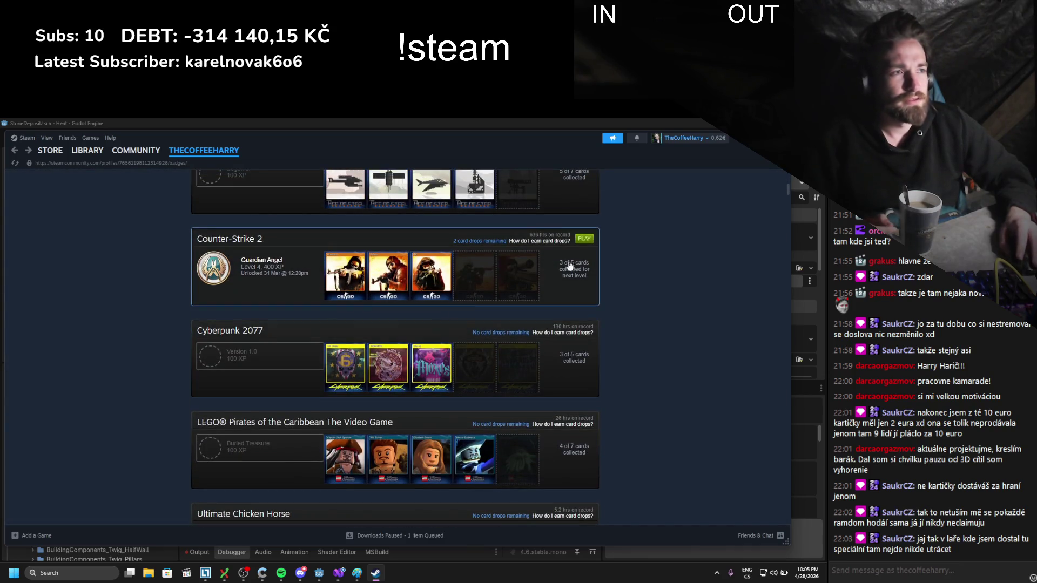
{"action": "scroll", "coordinate": [488, 326], "scroll_direction": "down", "scroll_amount": 3}
{"action": "left_click", "coordinate": [568, 248]}
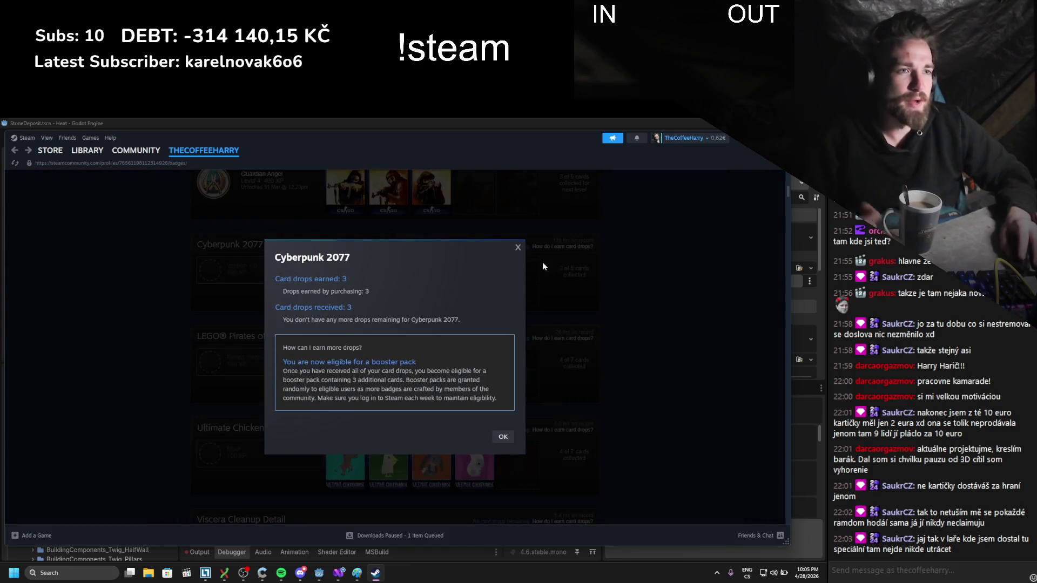
{"action": "mouse_move", "coordinate": [488, 389]}
{"action": "left_mouse_down"}
{"action": "mouse_move", "coordinate": [361, 332]}
{"action": "mouse_move", "coordinate": [273, 255]}
{"action": "left_mouse_up"}
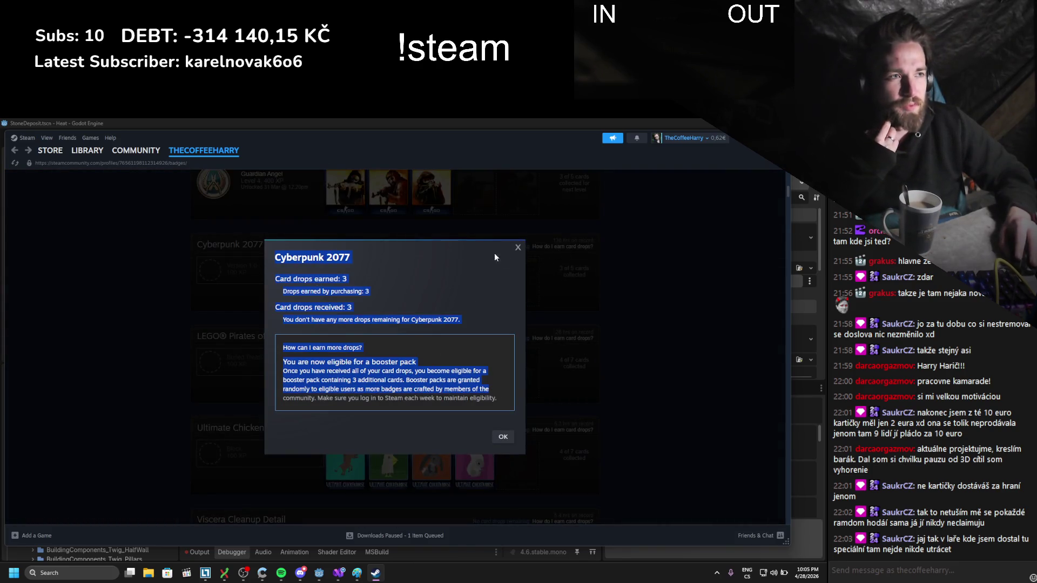
{"action": "left_click", "coordinate": [517, 246]}
{"action": "scroll", "coordinate": [486, 273], "scroll_direction": "down", "scroll_amount": 4}
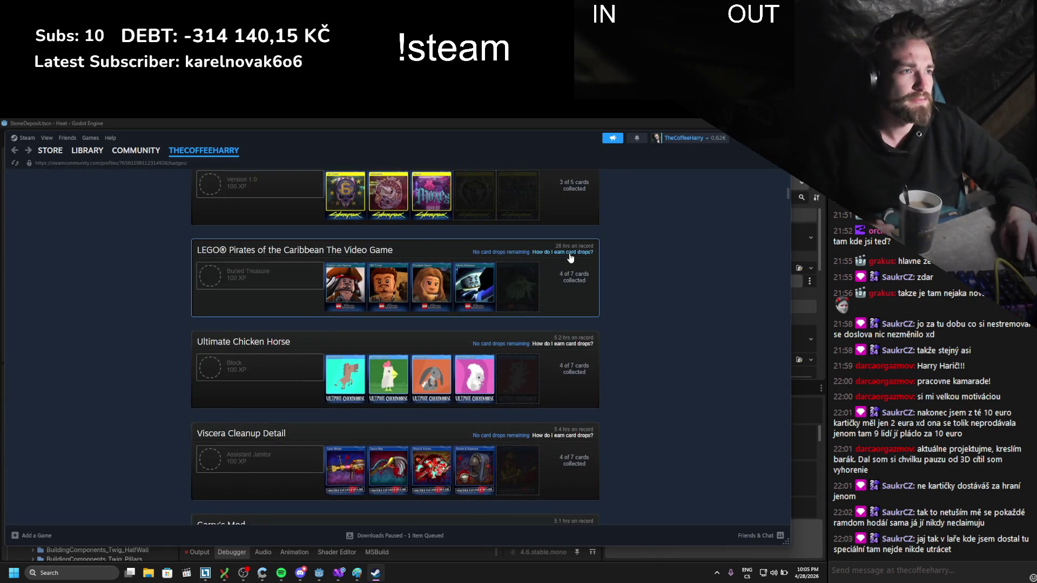
{"action": "left_click", "coordinate": [569, 253]}
{"action": "left_click_drag", "start_coordinate": [466, 401], "coordinate": [283, 373]}
{"action": "left_click", "coordinate": [517, 242]}
- Read Ultimate Chicken Horse card drop info, open Portal 2's library page, then return to Godot
{"action": "scroll", "coordinate": [556, 277], "scroll_direction": "down", "scroll_amount": 3}
{"action": "left_click", "coordinate": [566, 258]}
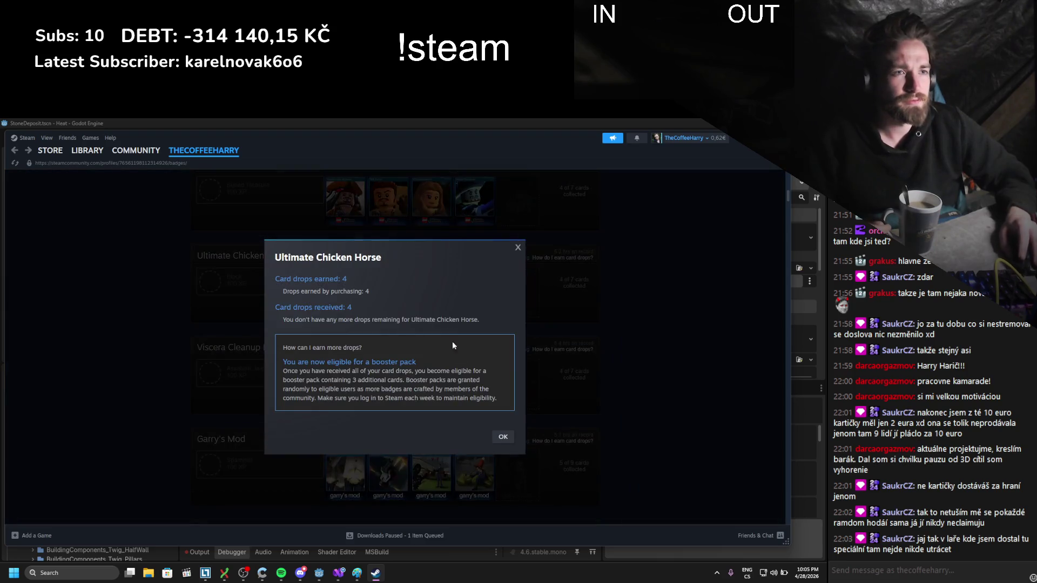
{"action": "left_click_drag", "start_coordinate": [483, 400], "coordinate": [518, 265]}
{"action": "left_click", "coordinate": [518, 250]}
{"action": "scroll", "coordinate": [495, 300], "scroll_direction": "down", "scroll_amount": 12}
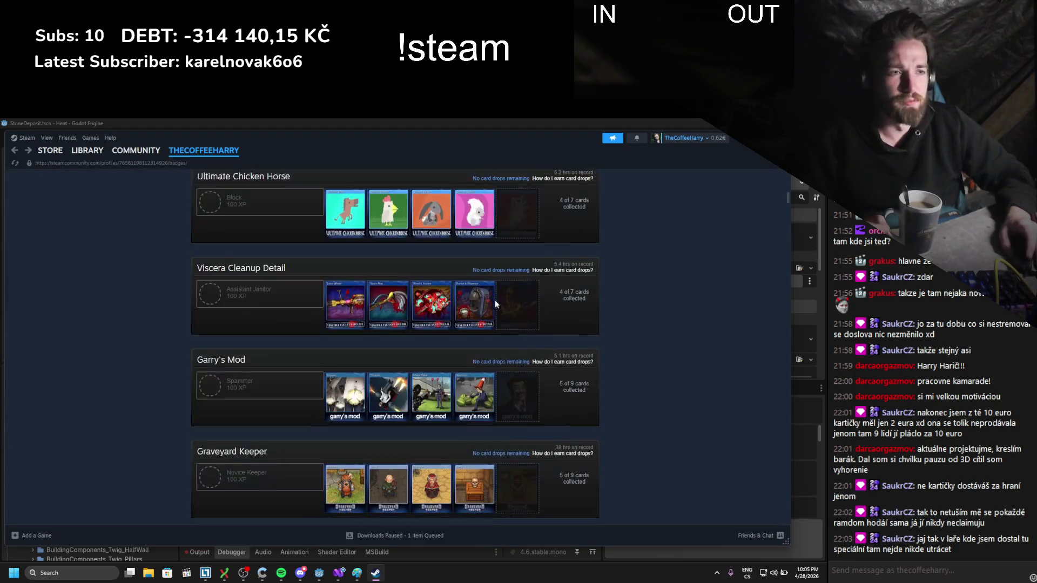
{"action": "scroll", "coordinate": [494, 305], "scroll_direction": "down", "scroll_amount": 5}
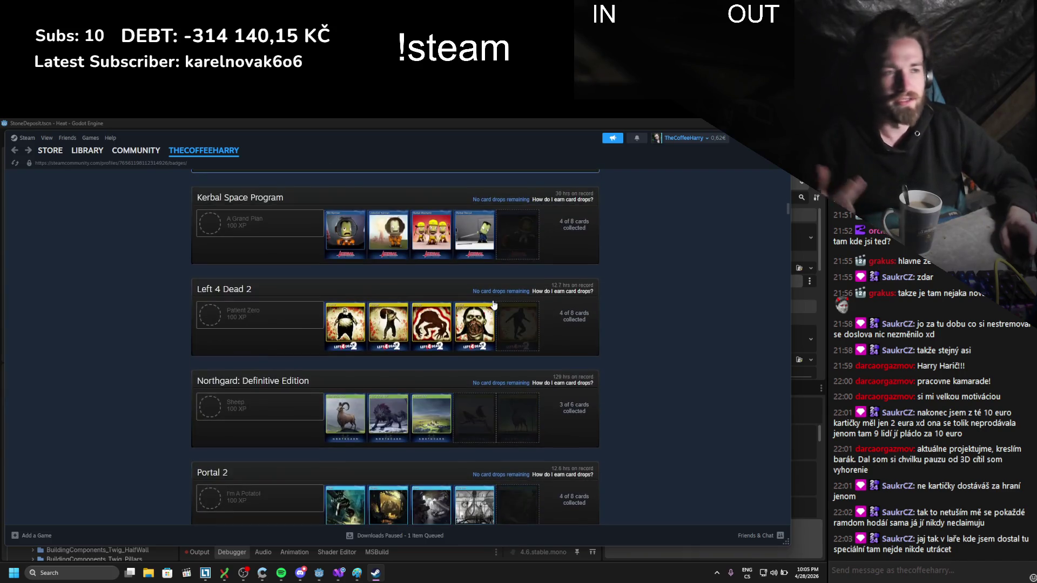
{"action": "scroll", "coordinate": [392, 293], "scroll_direction": "up", "scroll_amount": 10}
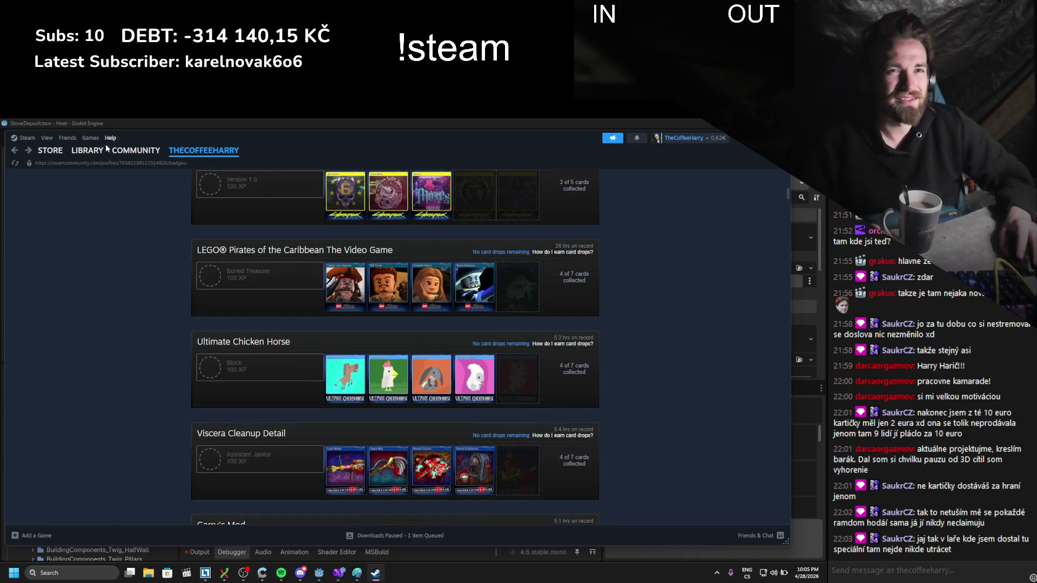
{"action": "left_click", "coordinate": [87, 150]}
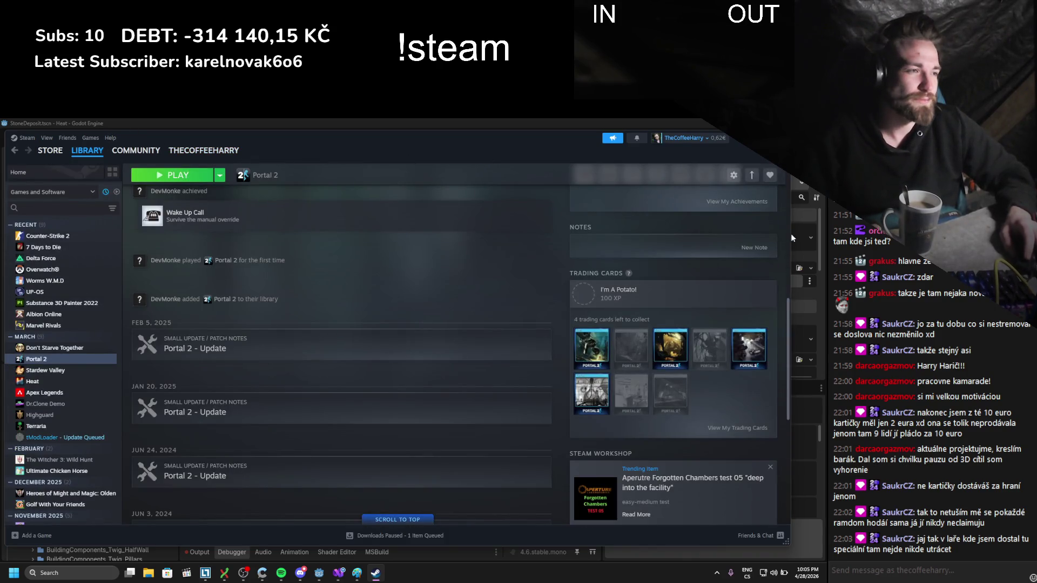
{"action": "key", "text": "alt+Tab"}
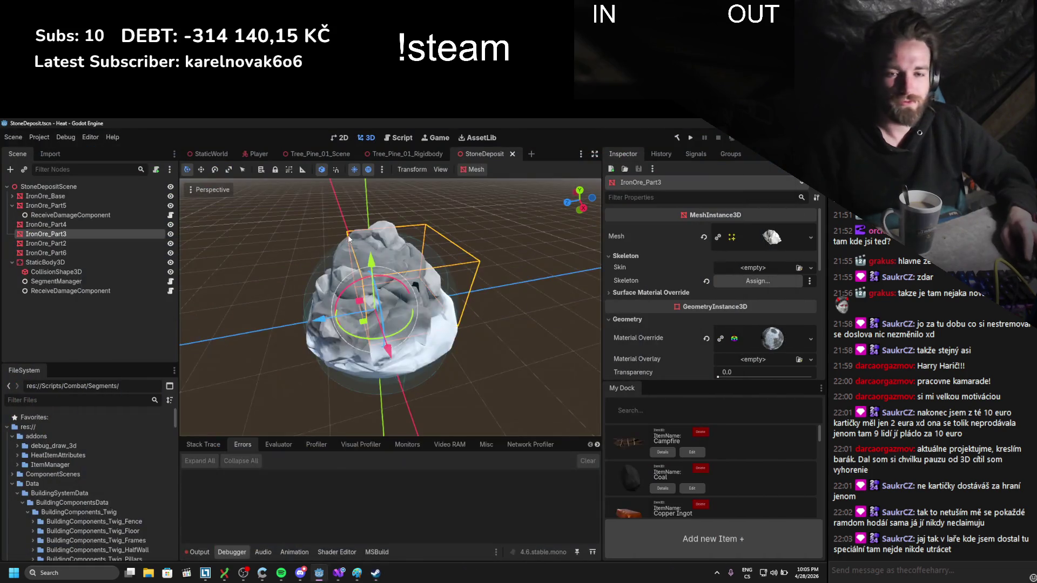
- Orbit the ore view and open Segment.cs from Scripts/Combat/Segments in Visual Studio
{"action": "mouse_move", "coordinate": [288, 252]}
{"action": "left_mouse_down"}
{"action": "mouse_move", "coordinate": [325, 252]}
{"action": "mouse_move", "coordinate": [318, 238]}
{"action": "left_mouse_up"}
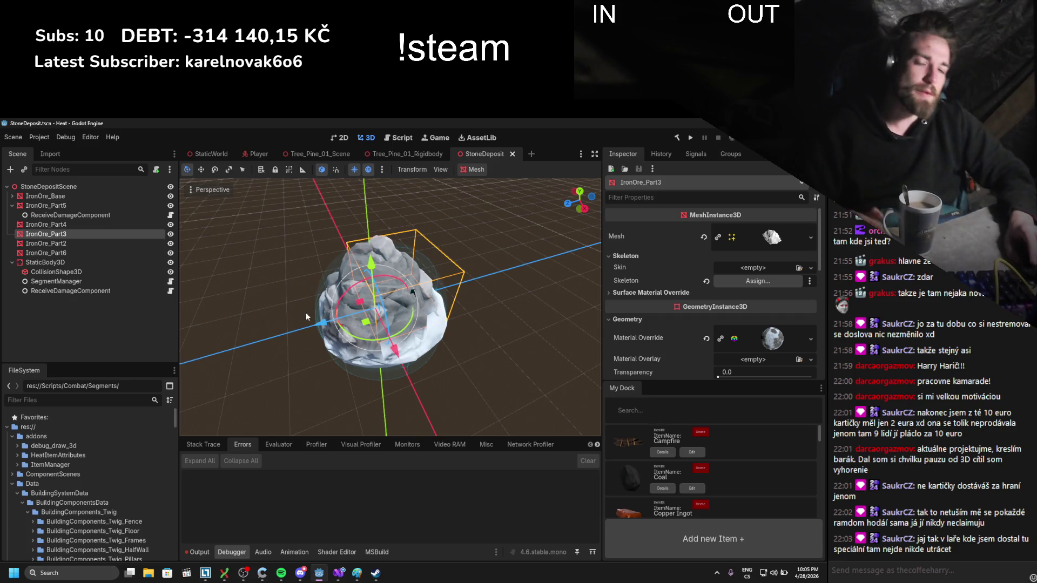
{"action": "scroll", "coordinate": [128, 467], "scroll_direction": "down", "scroll_amount": 10}
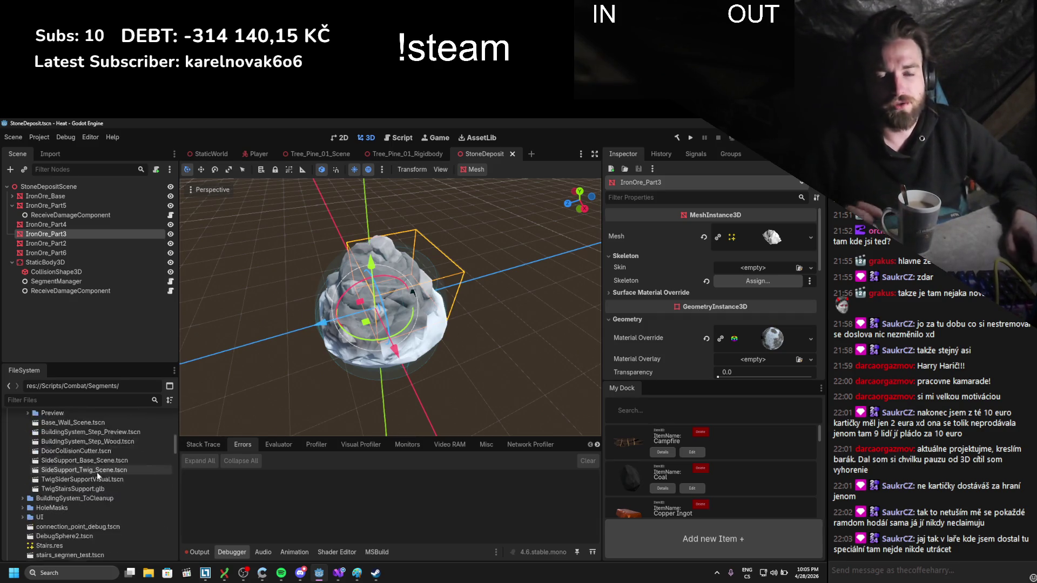
{"action": "scroll", "coordinate": [80, 472], "scroll_direction": "down", "scroll_amount": 10}
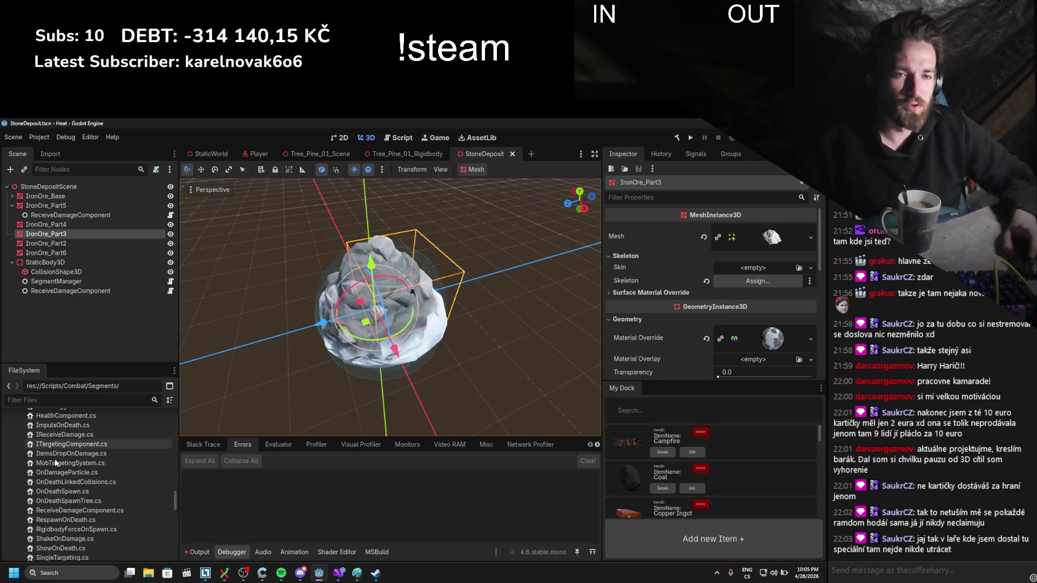
{"action": "scroll", "coordinate": [54, 458], "scroll_direction": "up", "scroll_amount": 3}
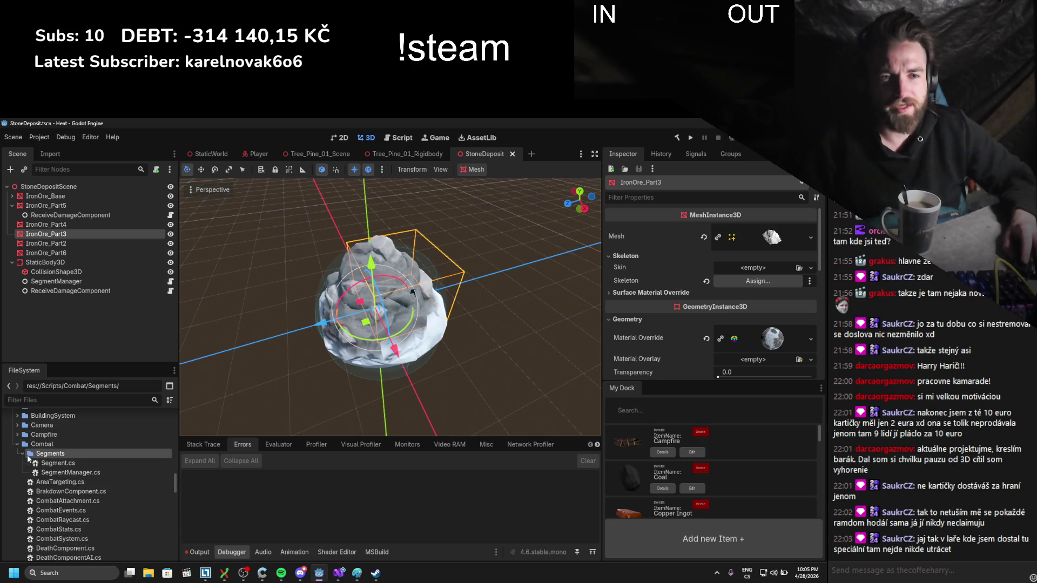
{"action": "double_click", "coordinate": [59, 461]}
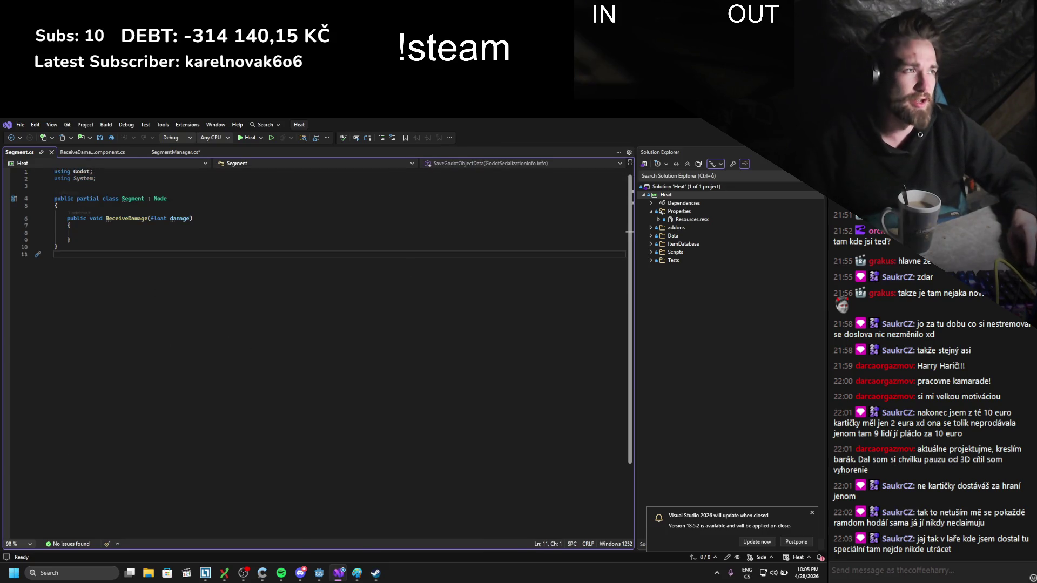
{"action": "key", "text": "alt+Tab"}
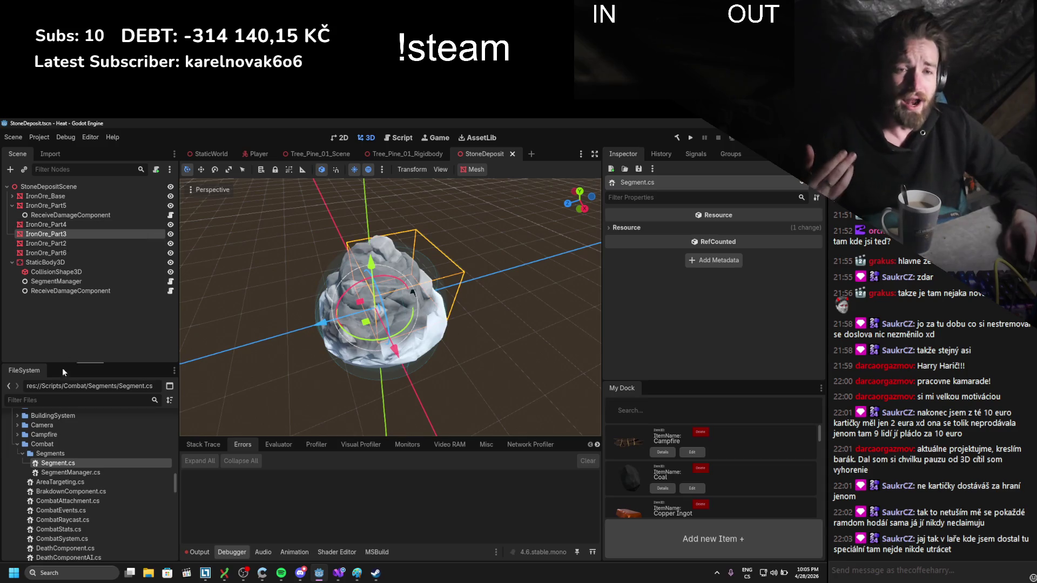
- Reopen Segment.cs, select its code, then select IronOre_Part5's ReceiveDamageComponent in Godot
{"action": "right_click", "coordinate": [27, 206]}
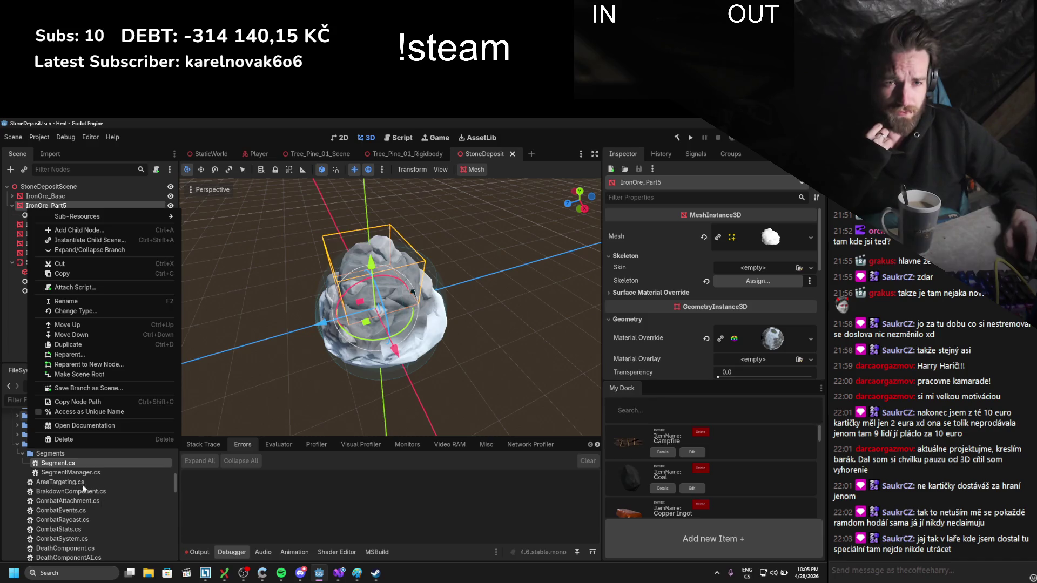
{"action": "left_click", "coordinate": [69, 465]}
{"action": "double_click", "coordinate": [69, 466]}
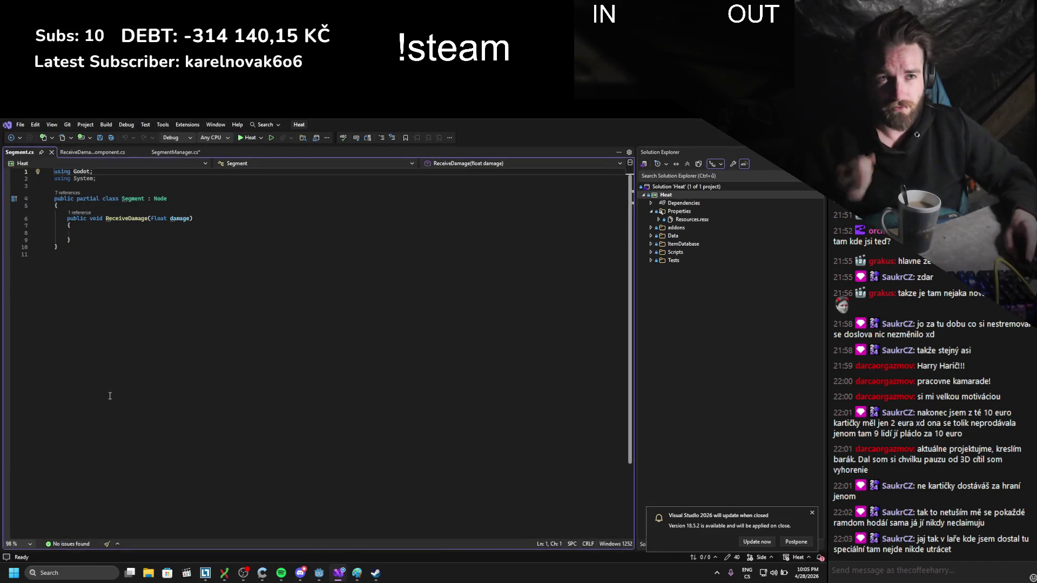
{"action": "key", "text": "alt+Tab"}
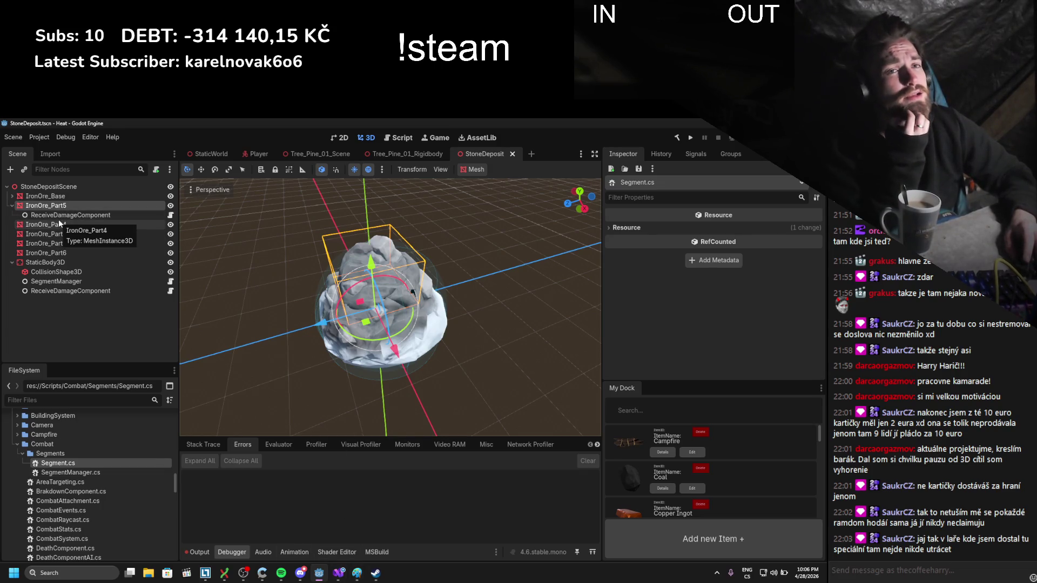
{"action": "left_click", "coordinate": [339, 573]}
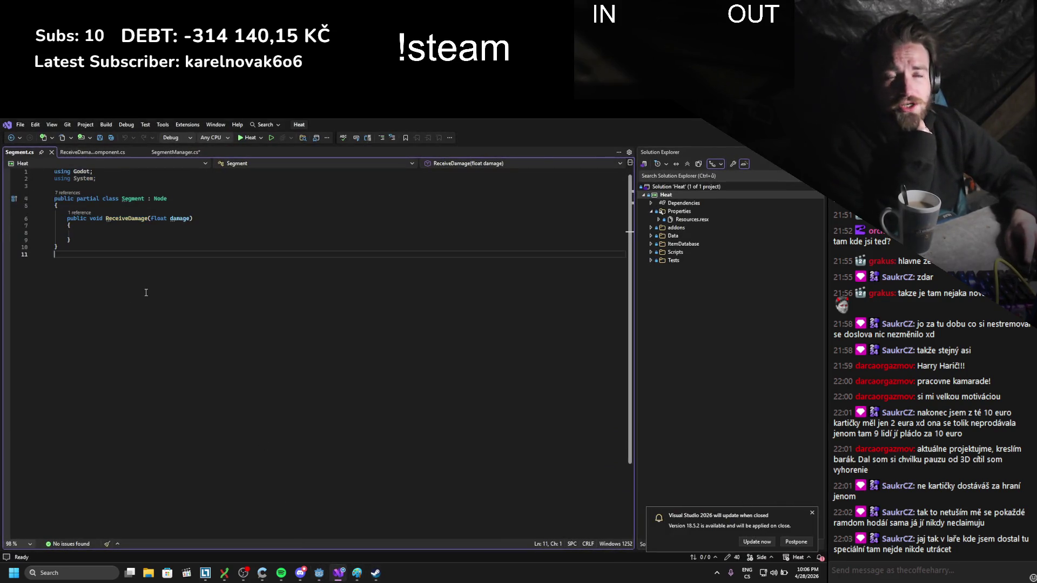
{"action": "key", "text": "shift+Up"}
{"action": "key", "text": "shift+Up"}
{"action": "key", "text": "shift+Up"}
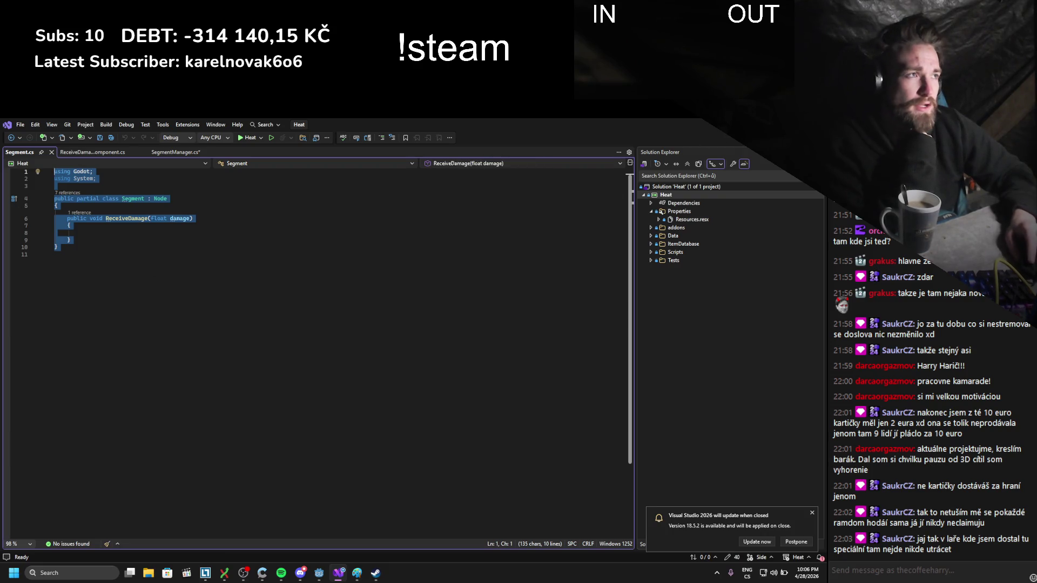
{"action": "key", "text": "alt+Tab"}
{"action": "left_click", "coordinate": [84, 216]}
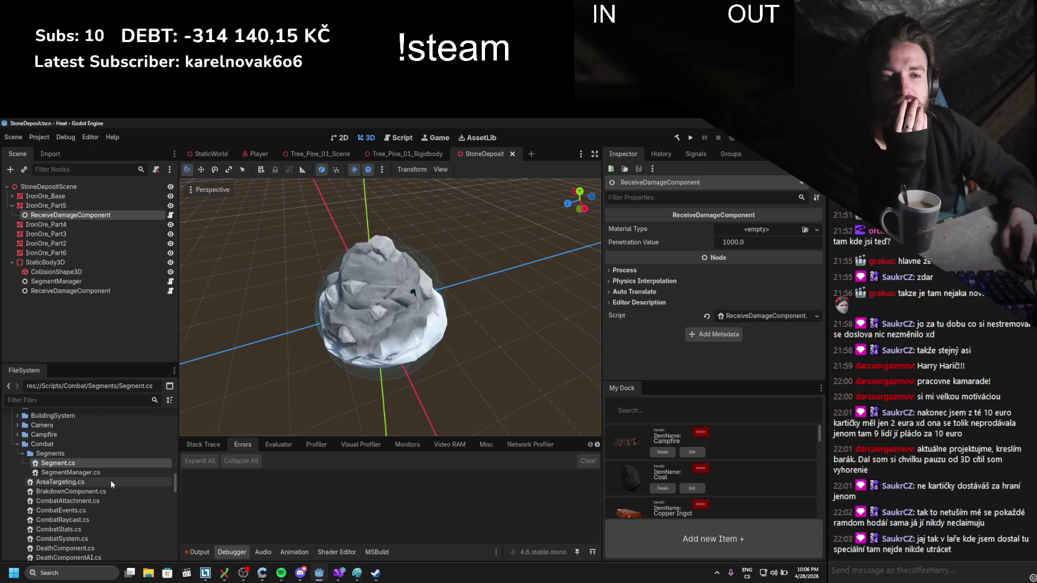
- Open ReceiveDamageComponent.cs from the node's script icon, then return to Godot
{"action": "left_click", "coordinate": [170, 215]}
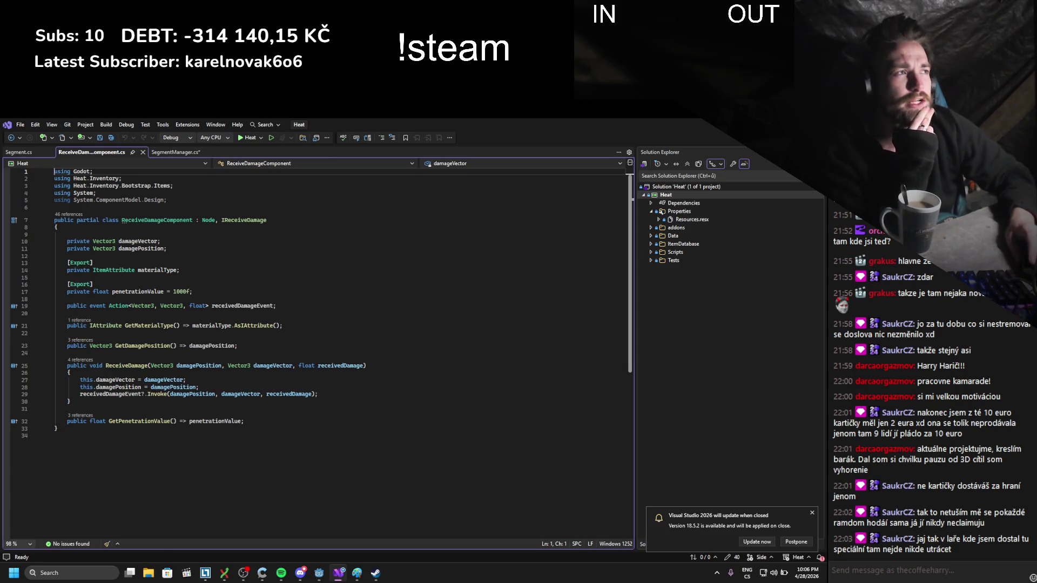
{"action": "key", "text": "alt+Tab"}
- Add a plain Node child to IronOre_Part5
{"action": "right_click", "coordinate": [43, 206]}
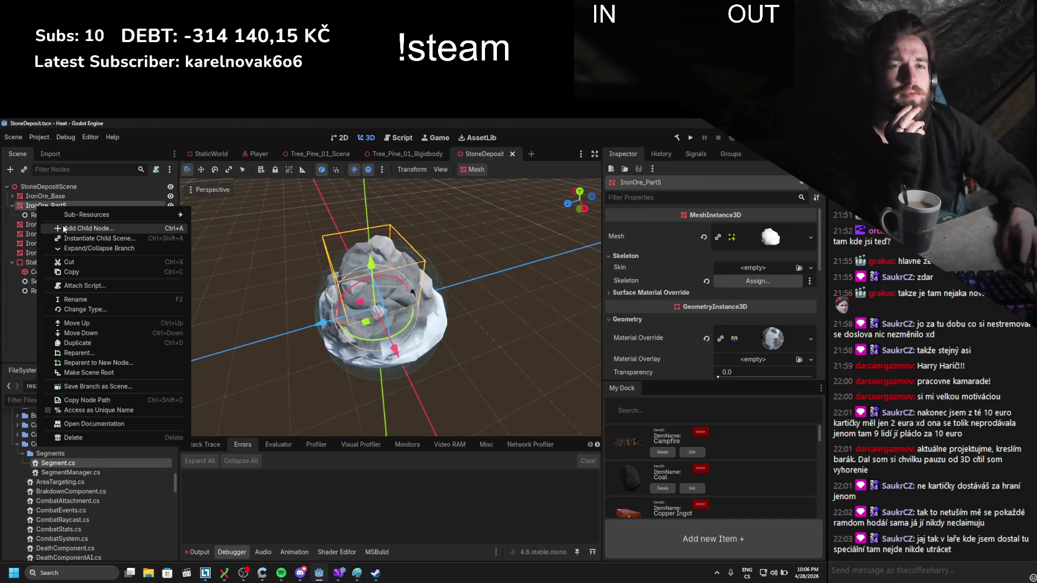
{"action": "left_click", "coordinate": [64, 229]}
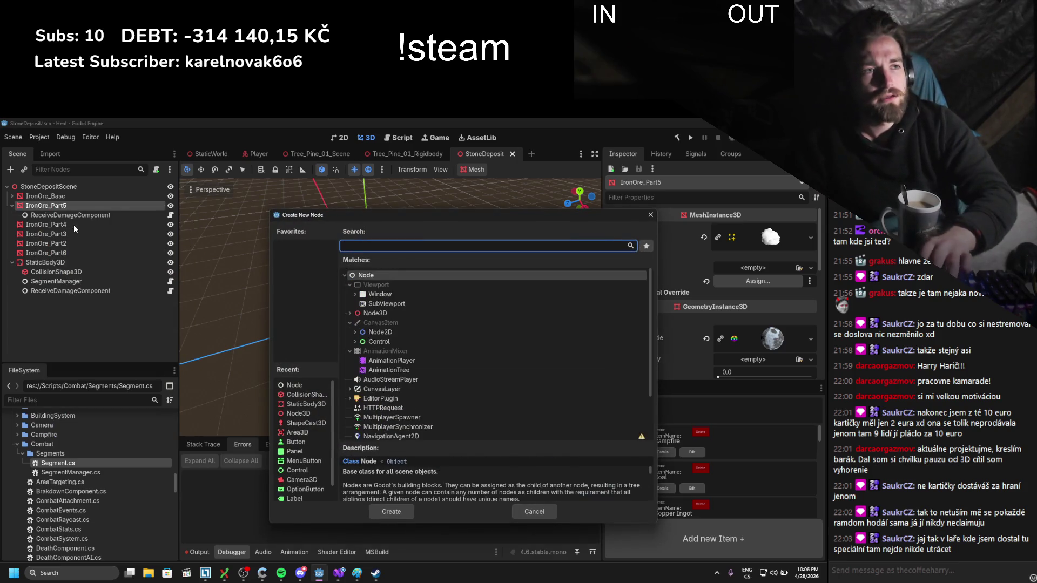
{"action": "type", "text": "node"}
{"action": "key", "text": "Return"}
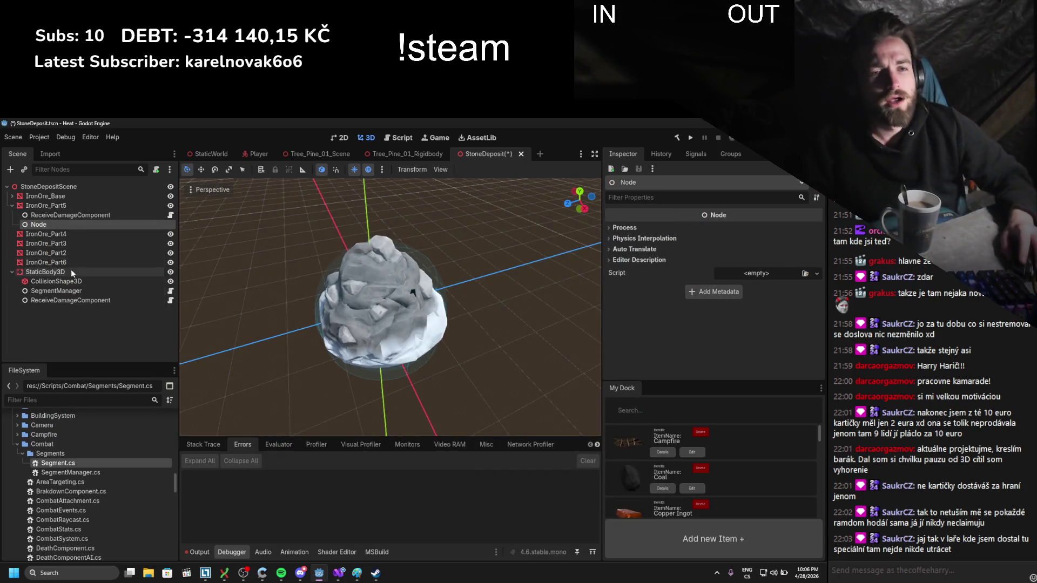
- Attach HealthComponent.cs to the new Node and assign ReceiveDamageComponent to its Inspector field
{"action": "left_click", "coordinate": [64, 402]}
{"action": "type", "text": "healthcom"}
{"action": "left_click_drag", "start_coordinate": [67, 473], "coordinate": [76, 229]}
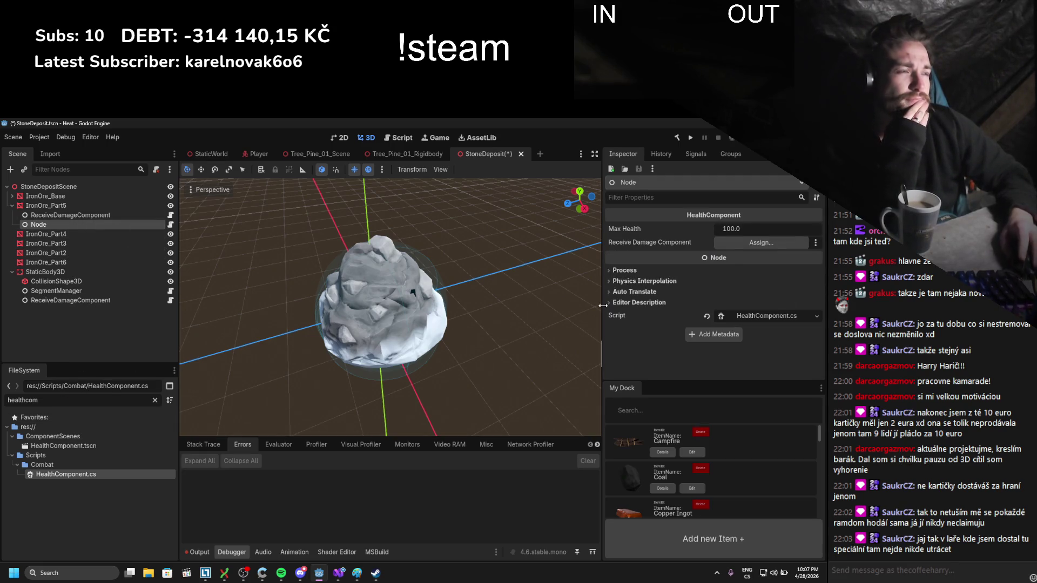
{"action": "left_click_drag", "start_coordinate": [70, 215], "coordinate": [761, 242]}
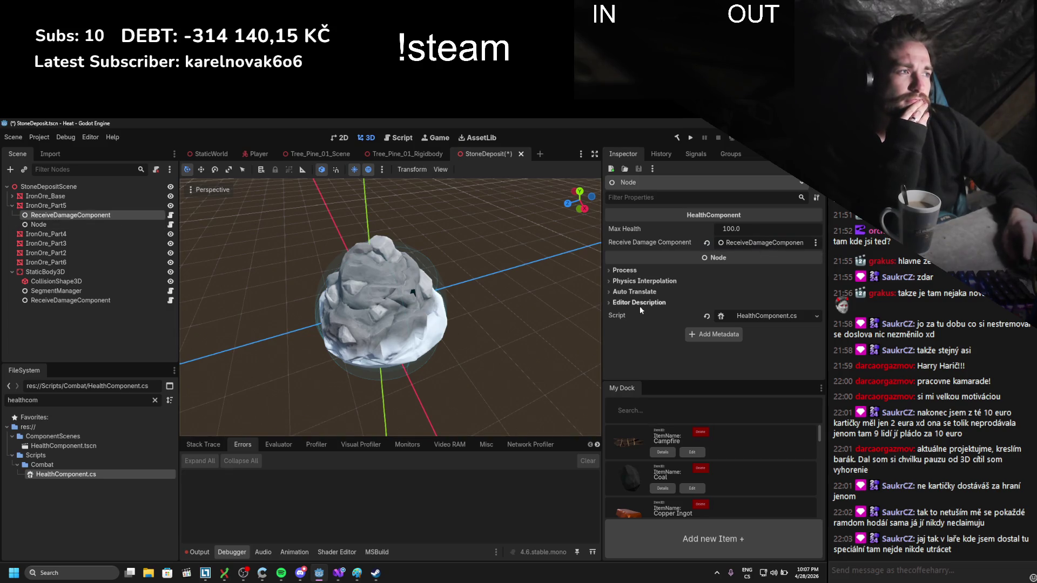
- Open HealthComponent.cs in Visual Studio and review its _Ready code
{"action": "left_click", "coordinate": [763, 321]}
{"action": "scroll", "coordinate": [323, 323], "scroll_direction": "down", "scroll_amount": 2}
{"action": "scroll", "coordinate": [323, 323], "scroll_direction": "down", "scroll_amount": 2}
{"action": "mouse_move", "coordinate": [323, 323]}
{"action": "left_mouse_down"}
{"action": "mouse_move", "coordinate": [71, 251]}
{"action": "mouse_move", "coordinate": [108, 212]}
{"action": "left_mouse_up"}
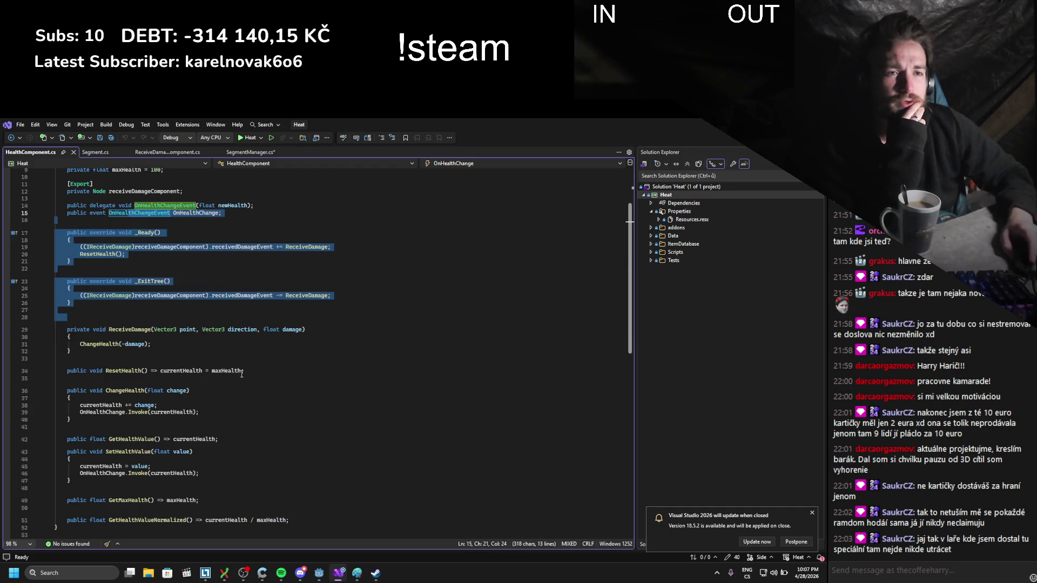
{"action": "scroll", "coordinate": [240, 373], "scroll_direction": "down", "scroll_amount": 1}
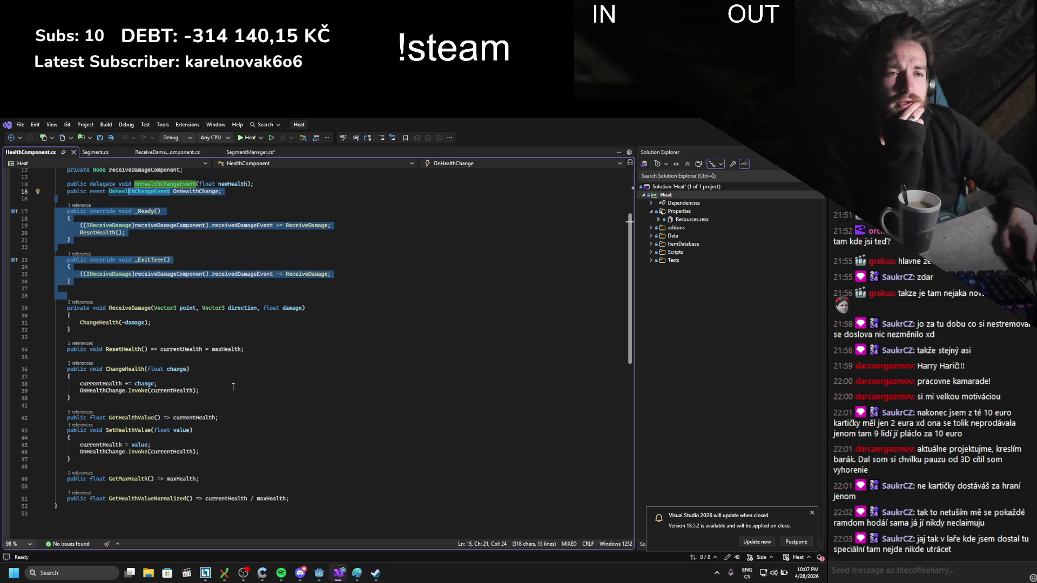
- Review the HealthComponent.cs code around ChangeHealth, then switch back to the StoneDeposit scene
{"action": "left_click_drag", "start_coordinate": [200, 452], "coordinate": [56, 322]}
{"action": "scroll", "coordinate": [198, 388], "scroll_direction": "up", "scroll_amount": 2}
{"action": "scroll", "coordinate": [198, 387], "scroll_direction": "down", "scroll_amount": 3}
{"action": "mouse_move", "coordinate": [57, 484]}
{"action": "left_mouse_down"}
{"action": "mouse_move", "coordinate": [108, 388]}
{"action": "mouse_move", "coordinate": [69, 245]}
{"action": "left_mouse_up"}
{"action": "scroll", "coordinate": [134, 238], "scroll_direction": "up", "scroll_amount": 1}
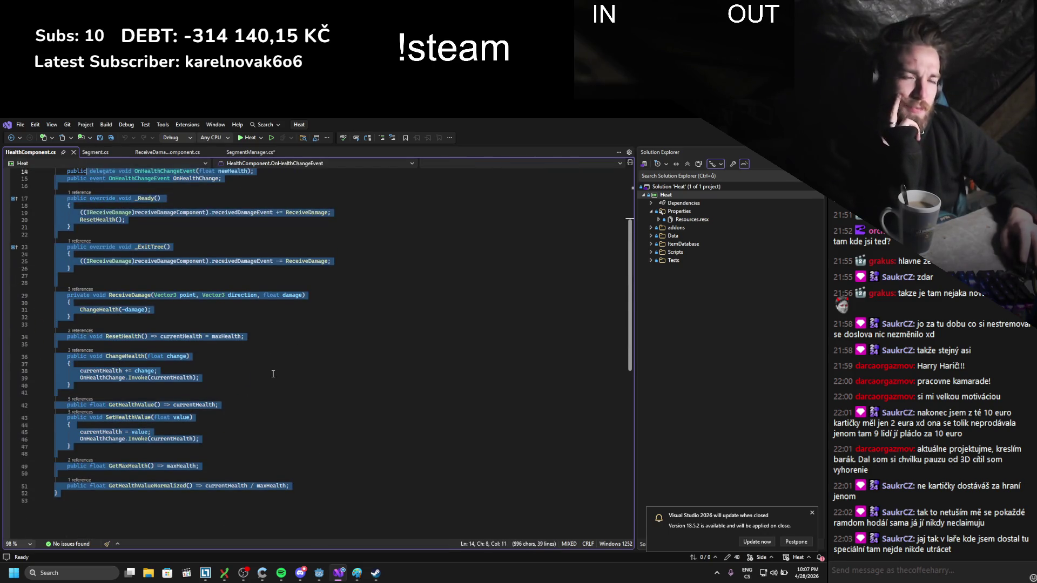
{"action": "left_click", "coordinate": [273, 371]}
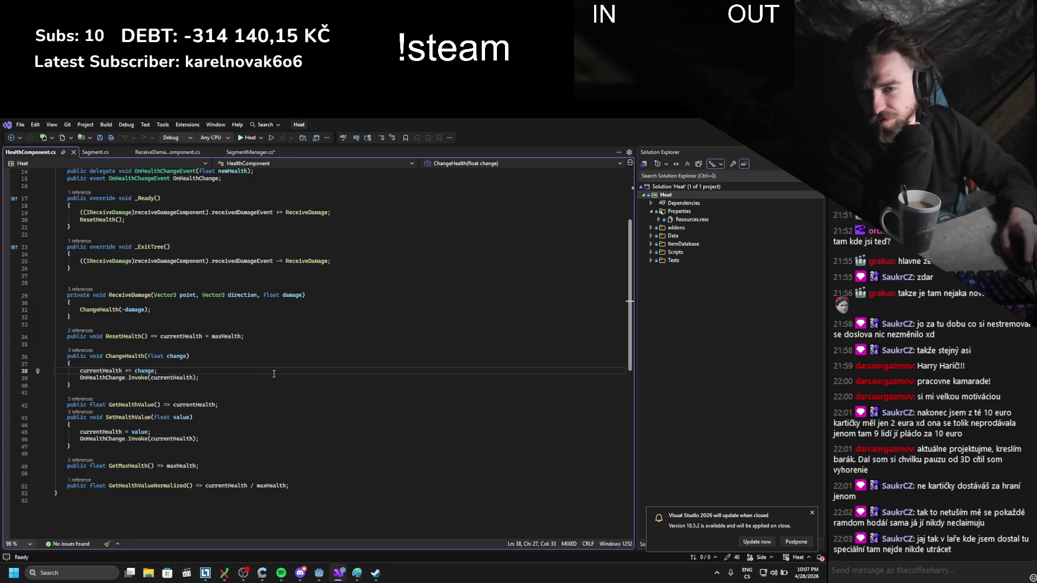
{"action": "scroll", "coordinate": [268, 356], "scroll_direction": "up", "scroll_amount": 5}
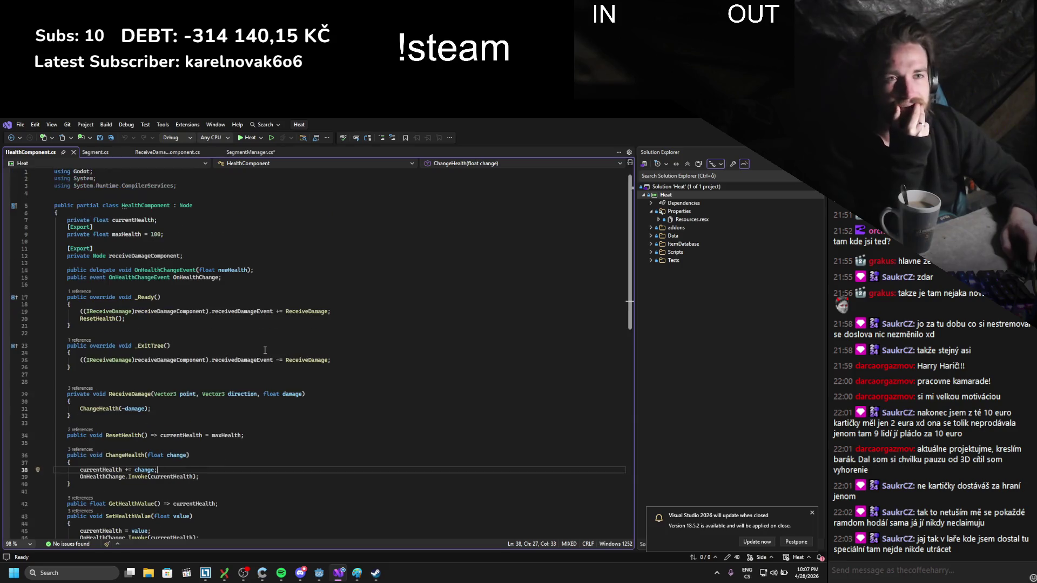
{"action": "scroll", "coordinate": [271, 330], "scroll_direction": "down", "scroll_amount": 1}
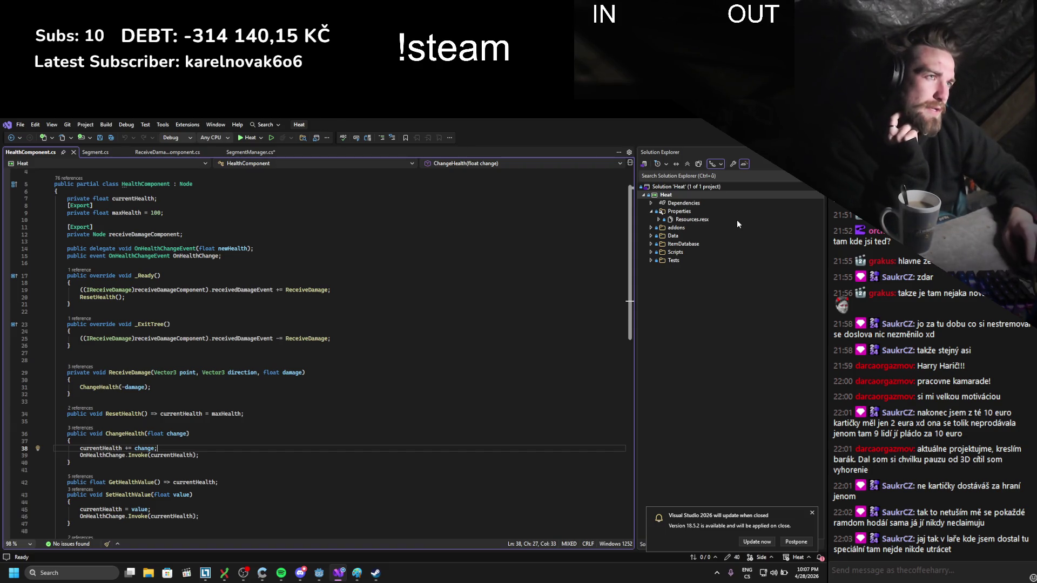
{"action": "key", "text": "alt+Tab"}
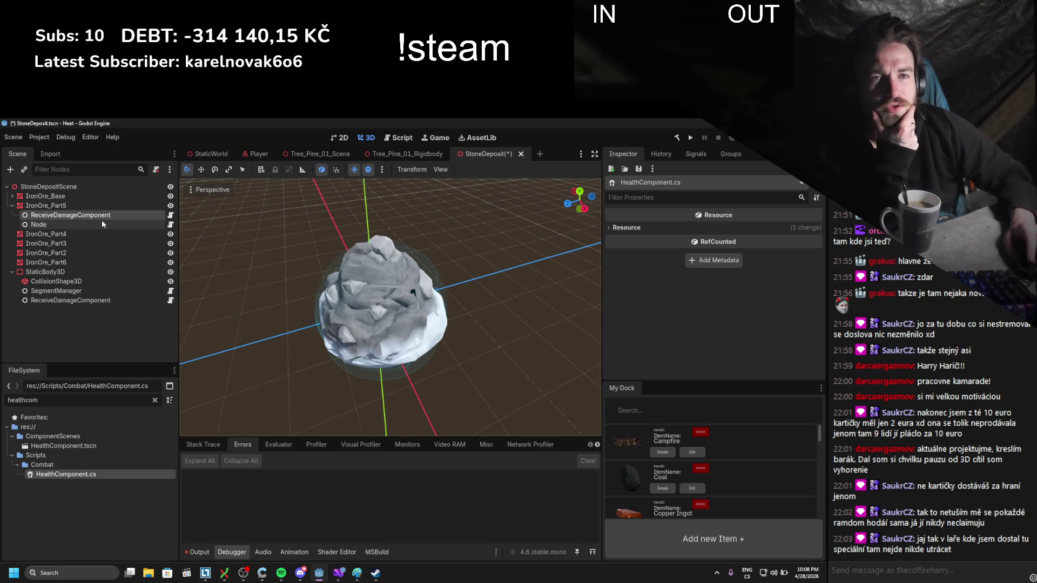
- Rename IronOre_Part5's scripted Node child to HealthComponent
{"action": "double_click", "coordinate": [73, 223]}
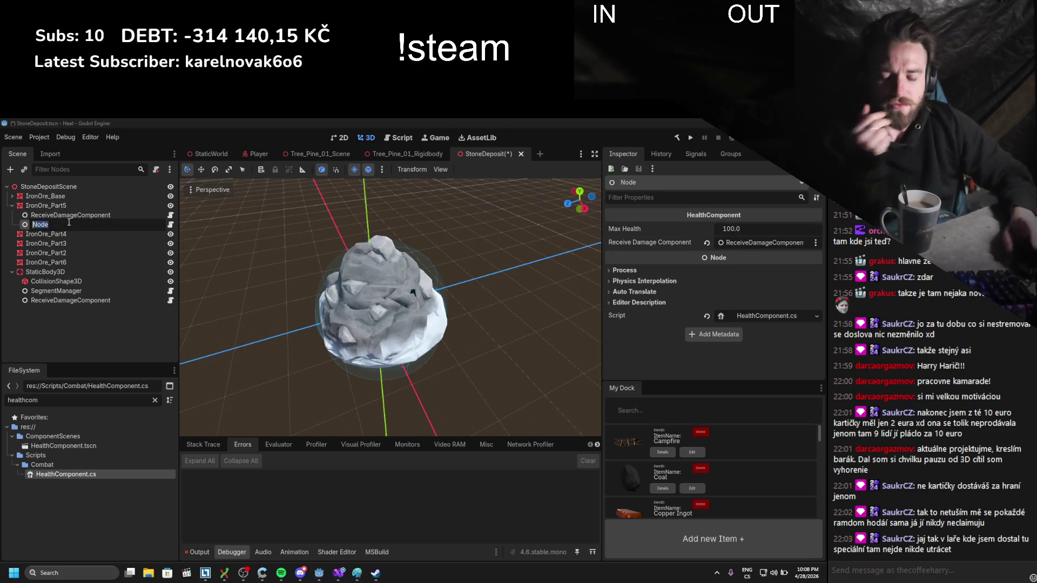
{"action": "type", "text": "Heal"}
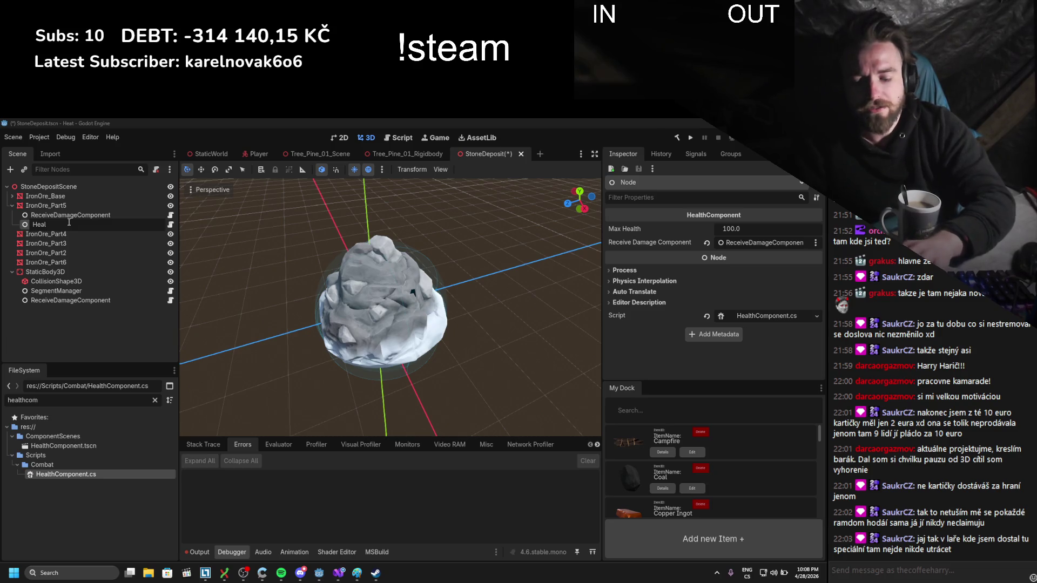
{"action": "type", "text": "thComponent"}
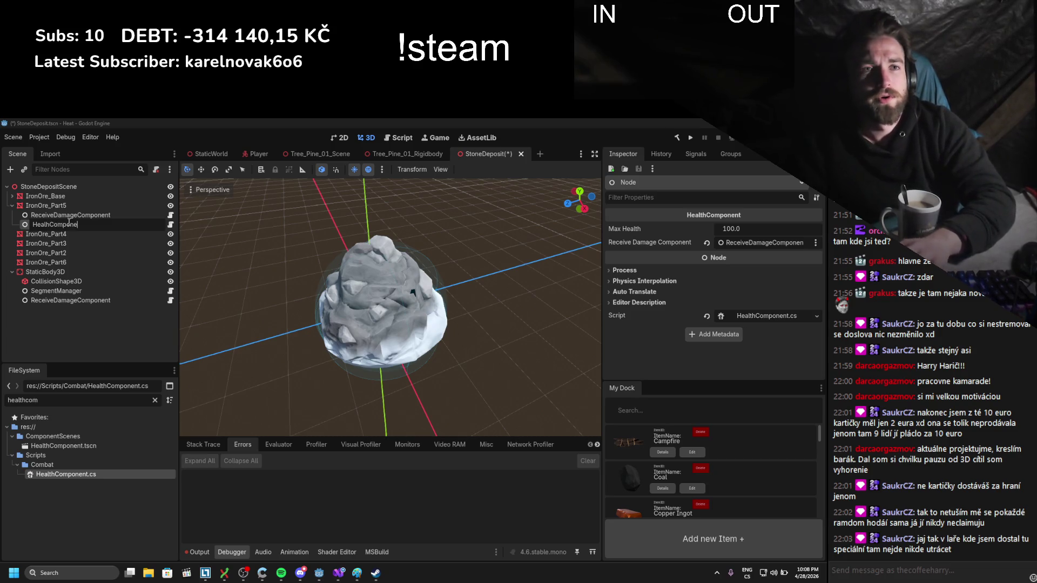
{"action": "key", "text": "Return"}
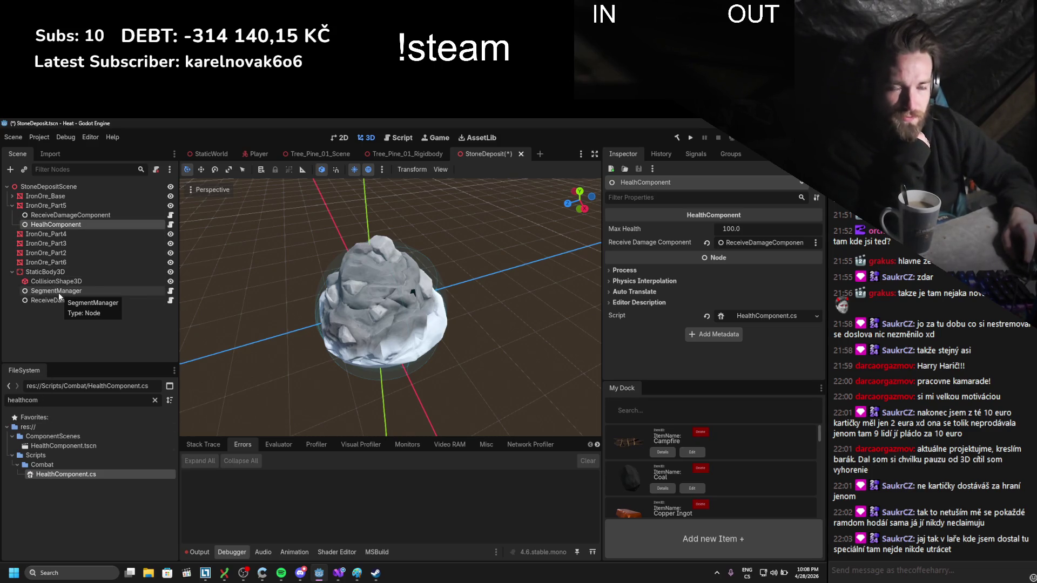
- Add a plain Node child under IronOre_Part5 and name it OnDeathDestroy
{"action": "right_click", "coordinate": [49, 206]}
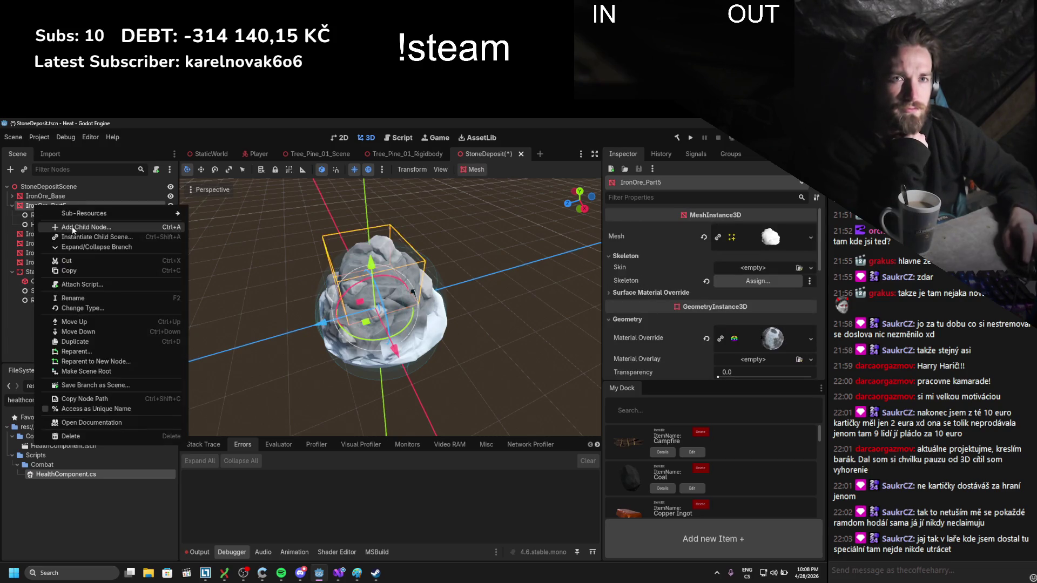
{"action": "left_click", "coordinate": [72, 226]}
{"action": "type", "text": "no"}
{"action": "double_click", "coordinate": [371, 275]}
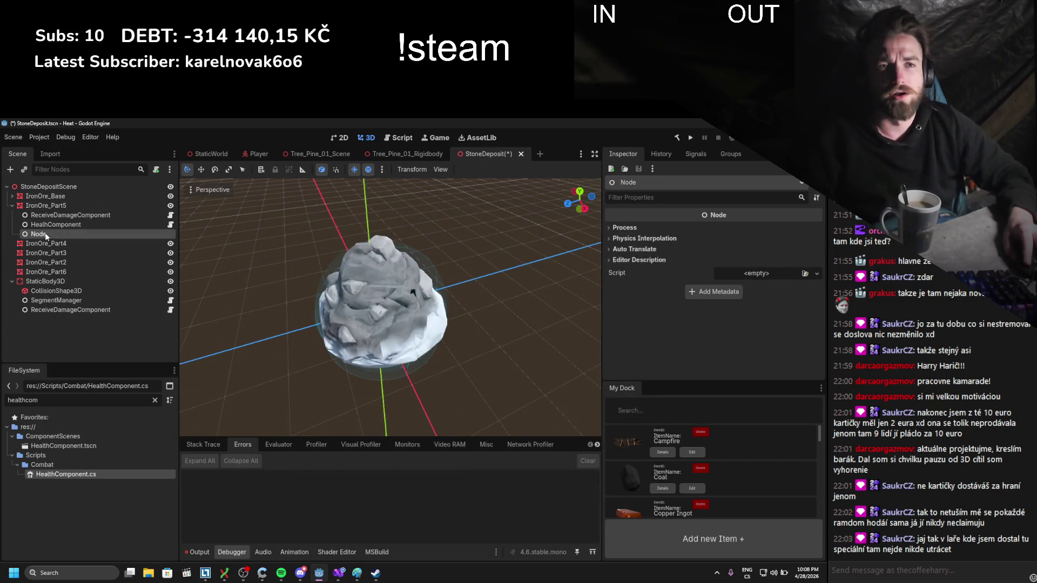
{"action": "type", "text": "OnDeath"}
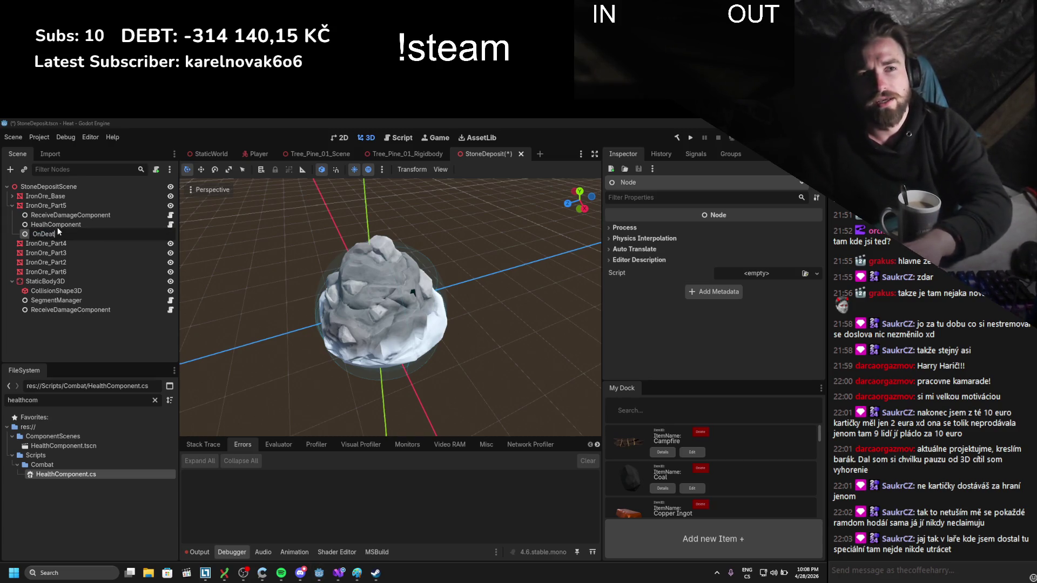
{"action": "type", "text": "res"}
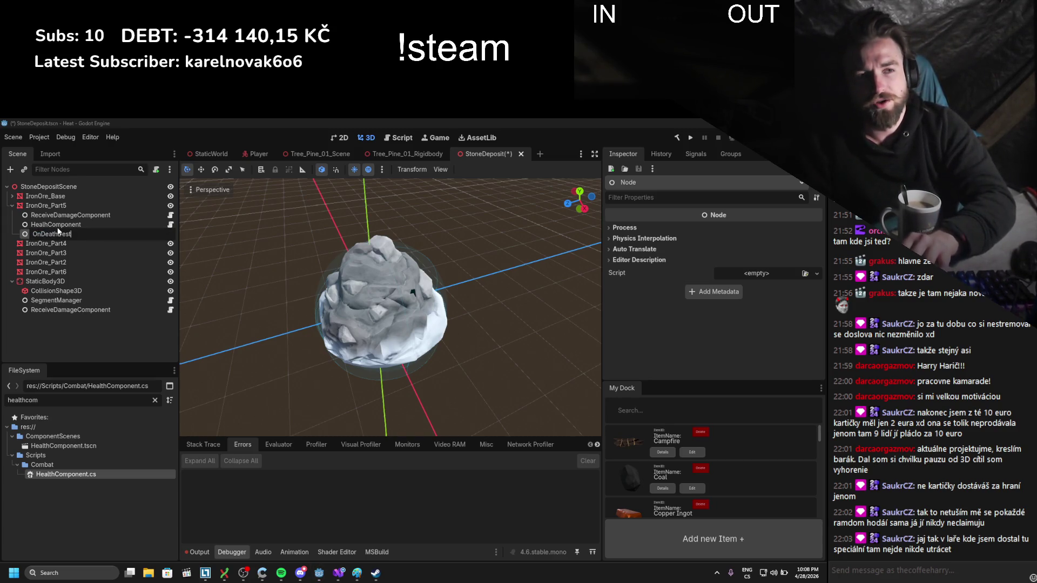
{"action": "key", "text": "Return"}
- Add a second Node child under IronOre_Part5 named OnDeathRemoveSegment
{"action": "left_click", "coordinate": [46, 197]}
{"action": "right_click", "coordinate": [45, 197]}
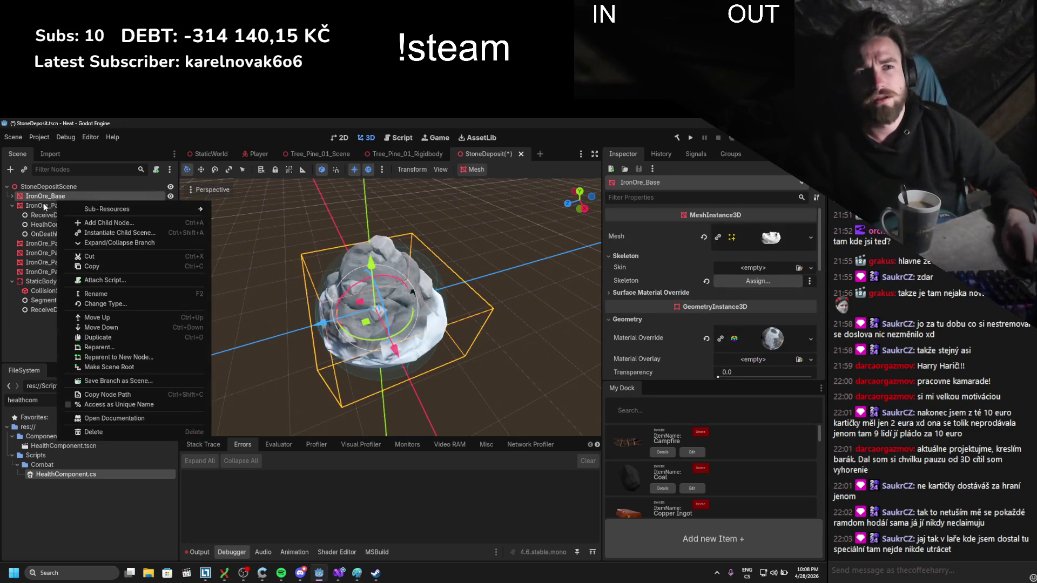
{"action": "left_click", "coordinate": [45, 204]}
{"action": "right_click", "coordinate": [45, 206]}
{"action": "left_click", "coordinate": [90, 222]}
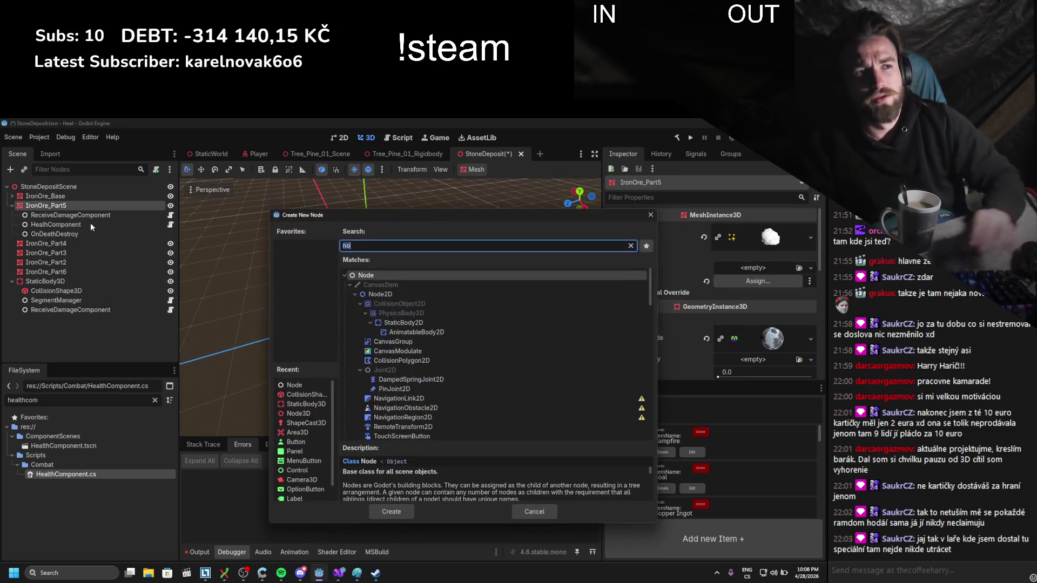
{"action": "double_click", "coordinate": [366, 274]}
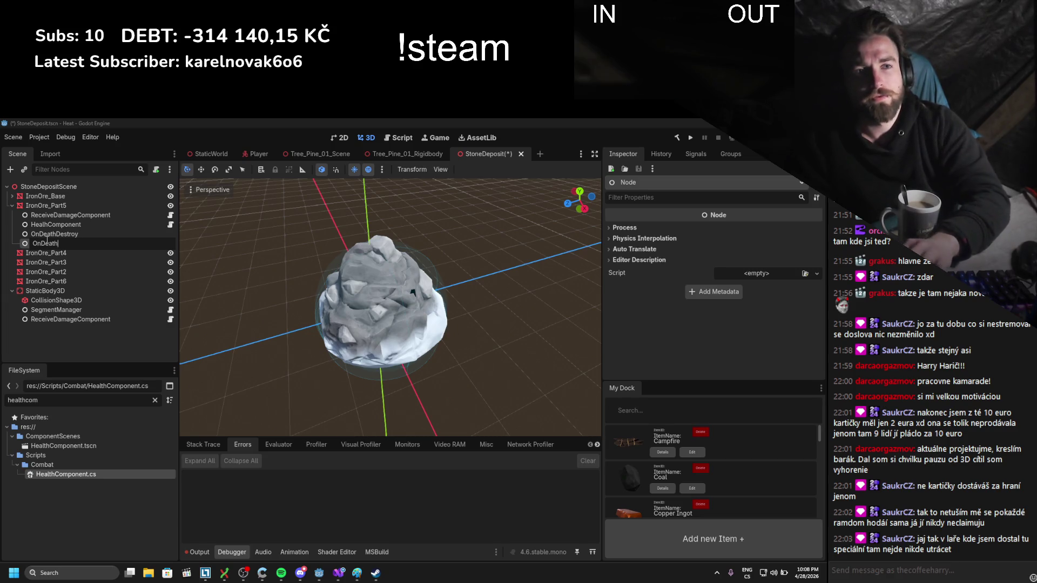
{"action": "type", "text": "OnDeathRemoveSegment"}
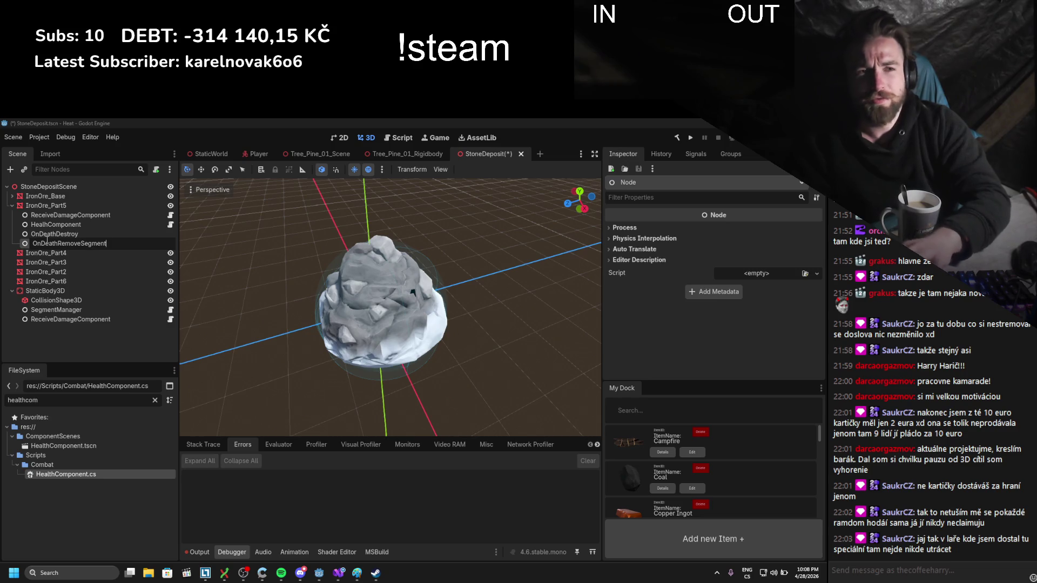
{"action": "key", "text": "Return"}
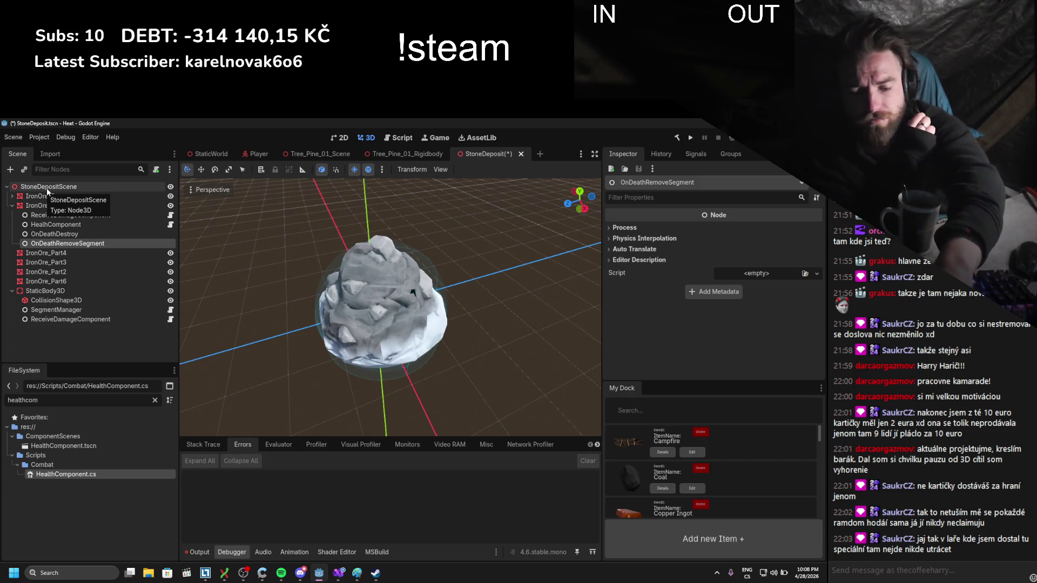
- Select OnDeathDestroy and filter the FileSystem for 'death' scripts
{"action": "left_click", "coordinate": [125, 234]}
{"action": "key", "text": "ctrl+a"}
{"action": "type", "text": "d"}
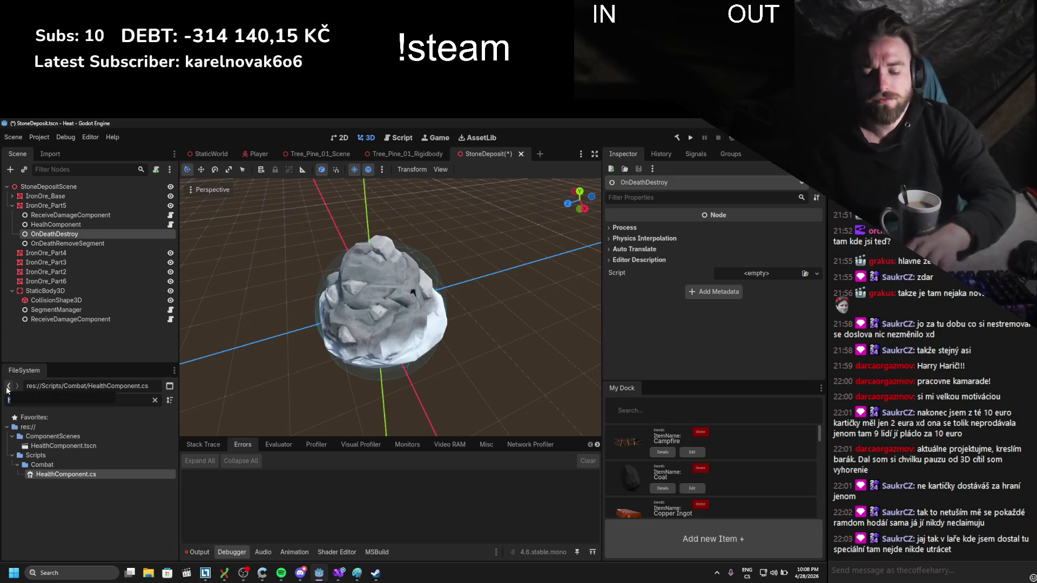
{"action": "type", "text": "ea"}
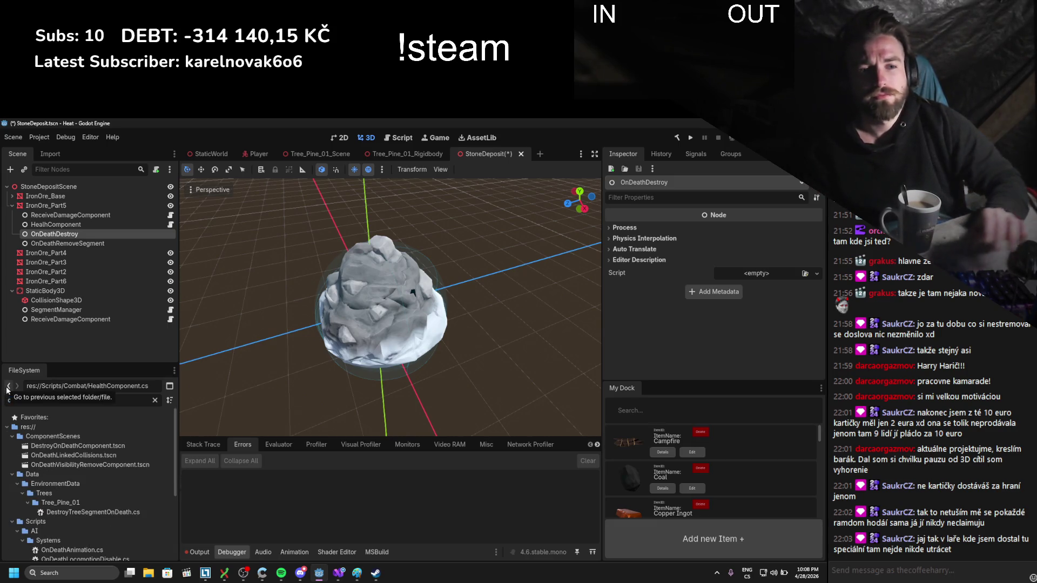
{"action": "type", "text": "thde"}
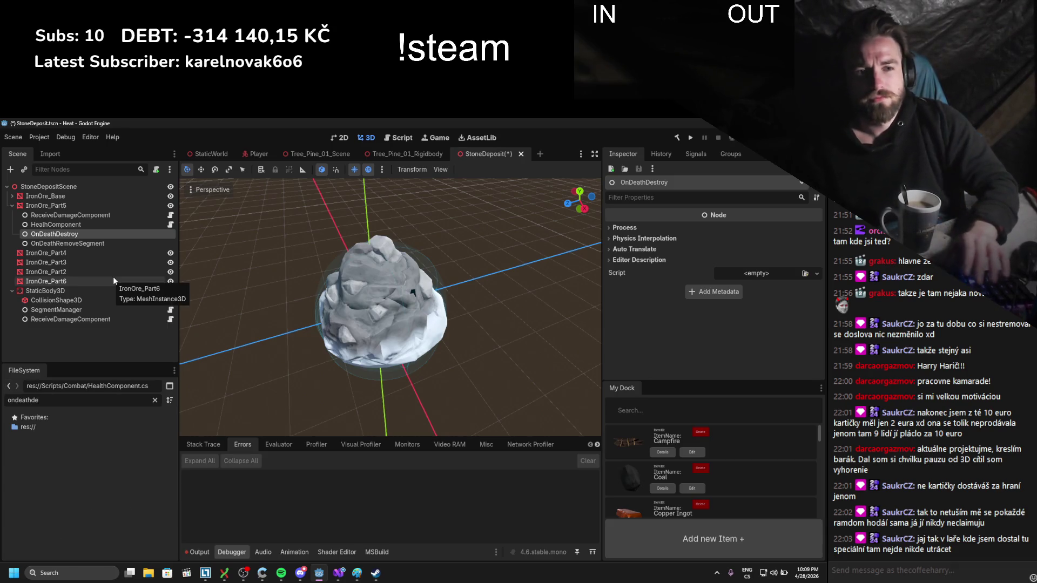
- Attach DestroyOnDeath.cs to OnDeathDestroy and set Node To Destroy to IronOre_Part5
{"action": "scroll", "coordinate": [106, 443], "scroll_direction": "down", "scroll_amount": 3}
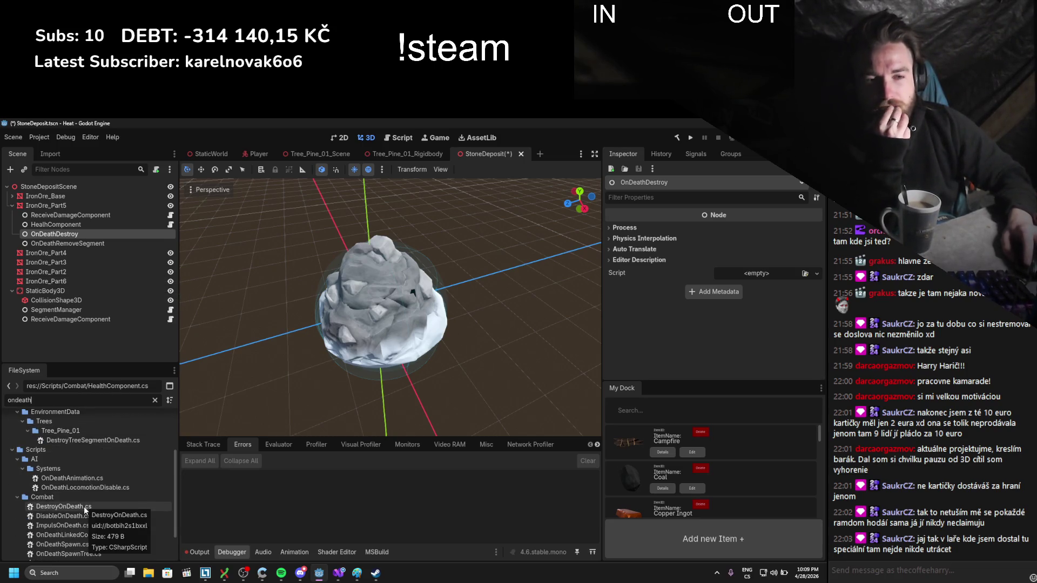
{"action": "scroll", "coordinate": [83, 507], "scroll_direction": "down", "scroll_amount": 1}
{"action": "mouse_move", "coordinate": [84, 488]}
{"action": "left_mouse_down"}
{"action": "mouse_move", "coordinate": [85, 316]}
{"action": "mouse_move", "coordinate": [73, 236]}
{"action": "left_mouse_up"}
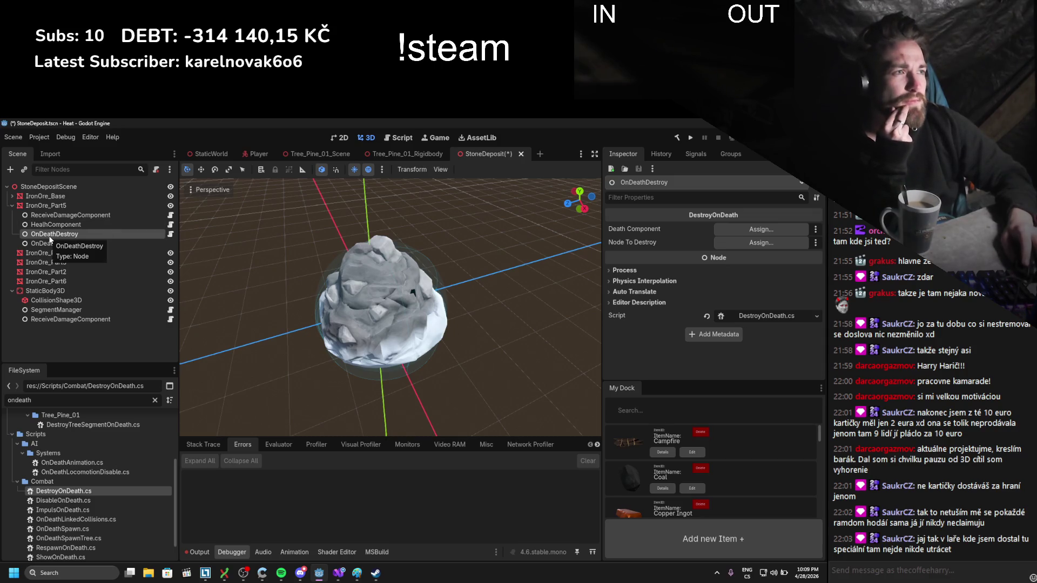
{"action": "left_click_drag", "start_coordinate": [56, 207], "coordinate": [761, 242]}
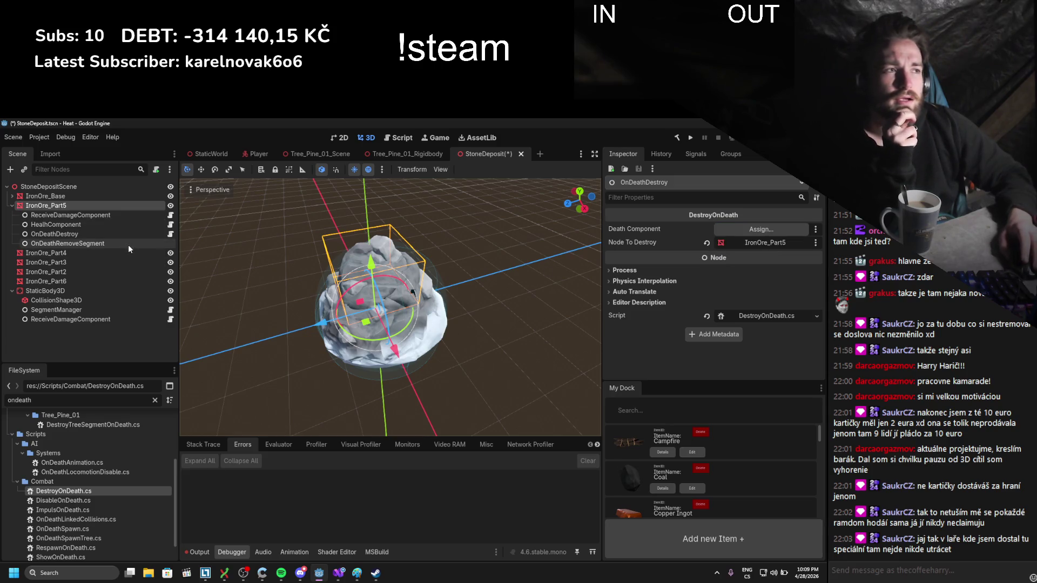
- Add a plain Node under IronOre_Part5 named DeathComponent, fixing the 'DeathComponents' typo
{"action": "right_click", "coordinate": [66, 205]}
{"action": "left_click", "coordinate": [105, 225]}
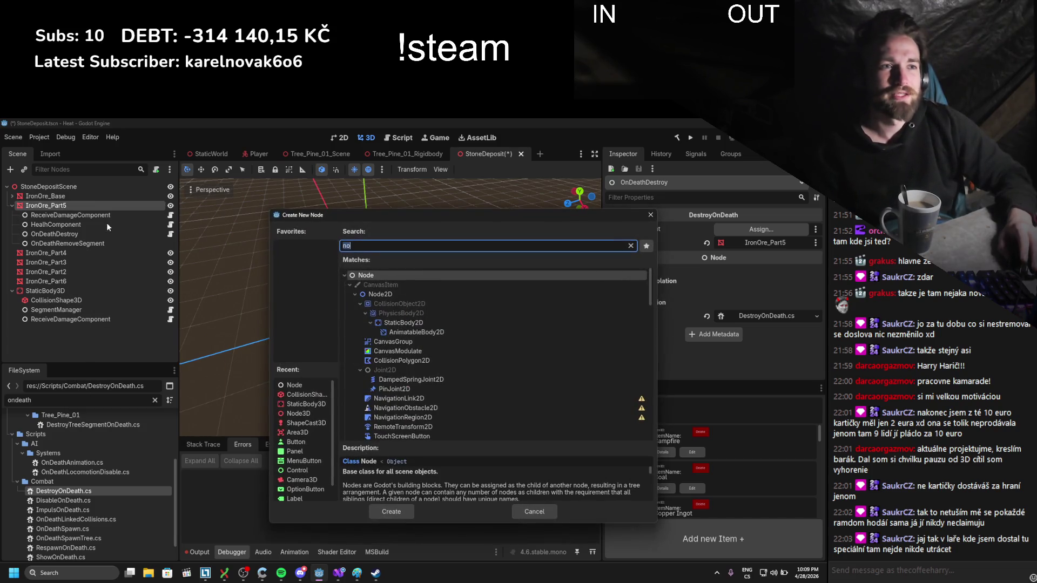
{"action": "double_click", "coordinate": [352, 275]}
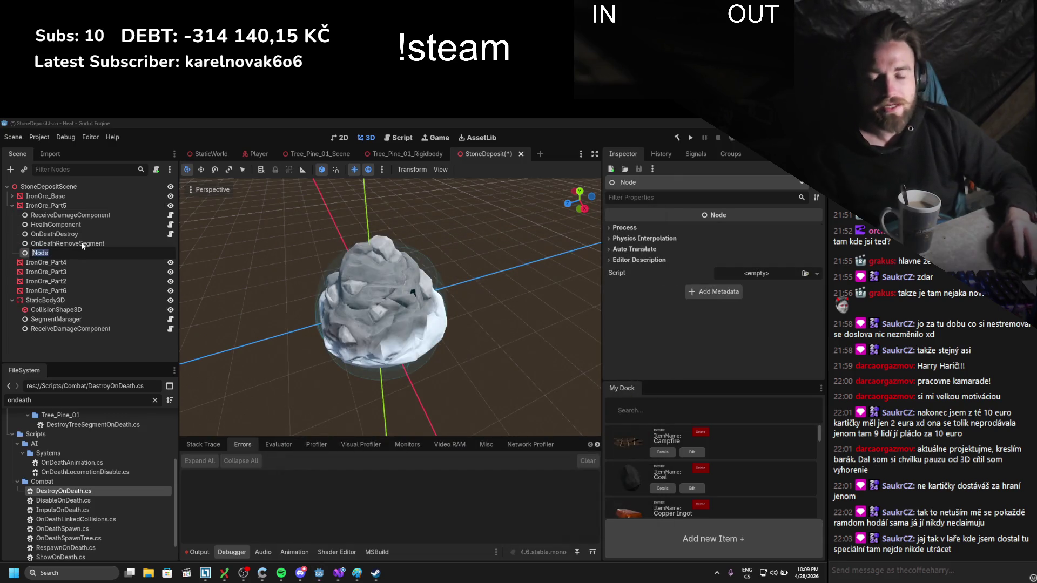
{"action": "type", "text": "Death"}
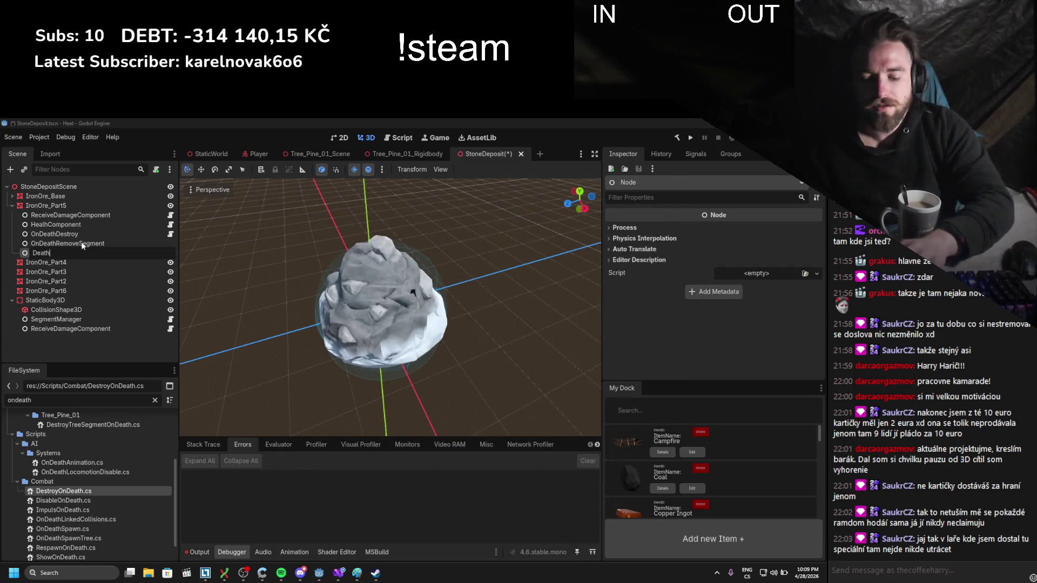
{"action": "type", "text": "Components"}
{"action": "key", "text": "Return"}
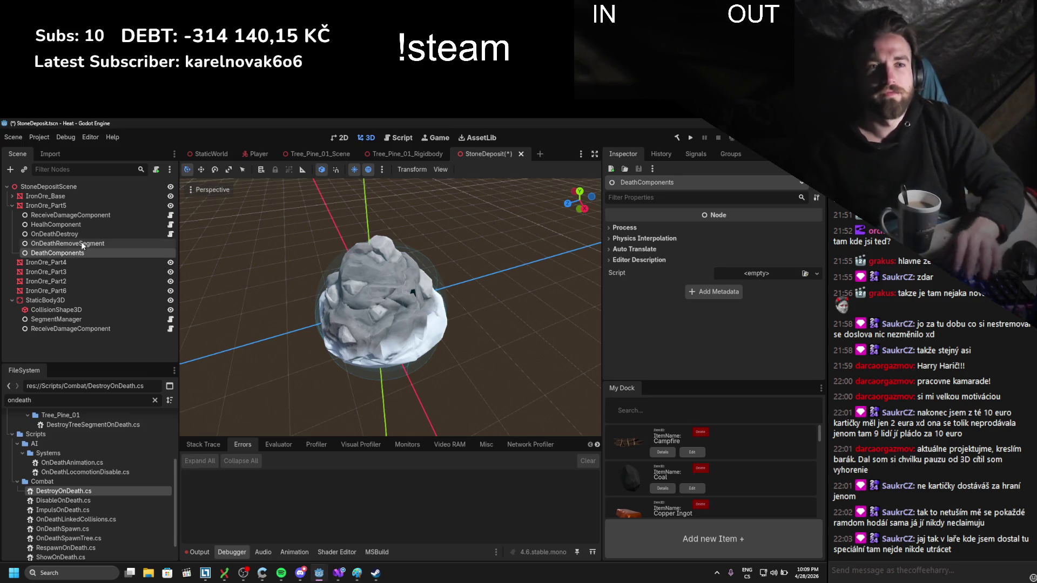
{"action": "double_click", "coordinate": [96, 252]}
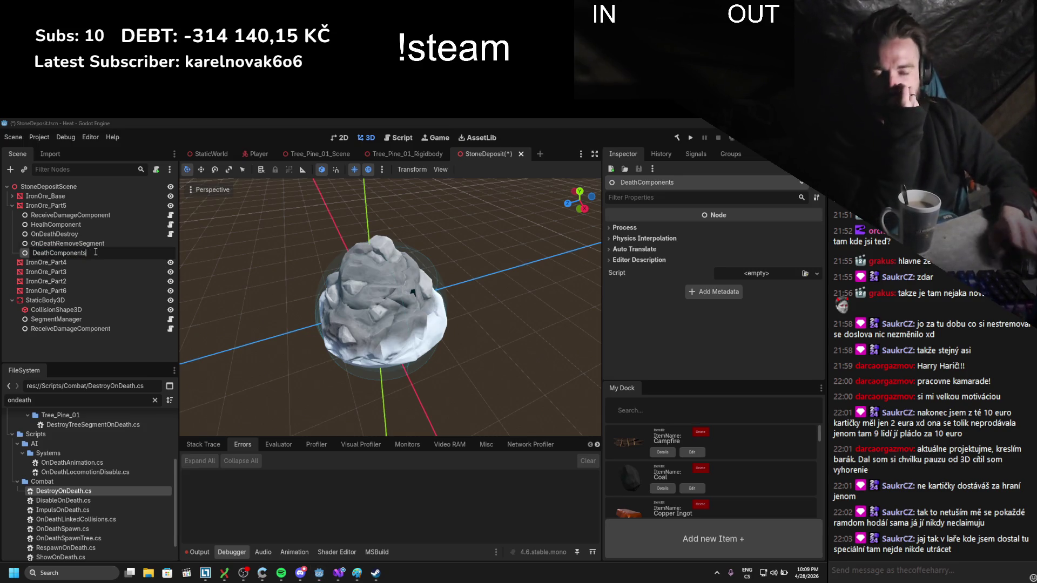
{"action": "key", "text": "BackSpace"}
{"action": "key", "text": "Return"}
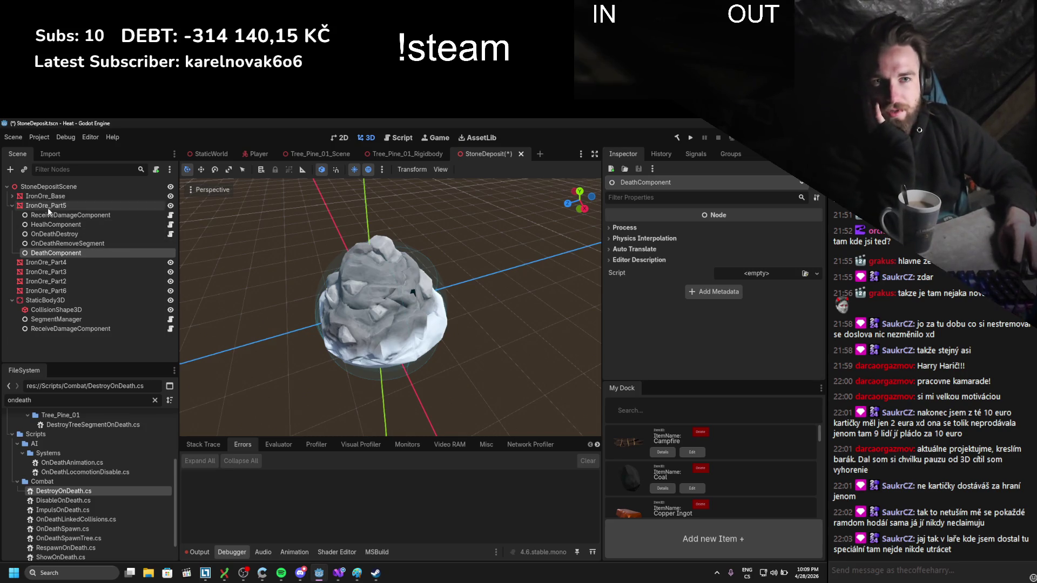
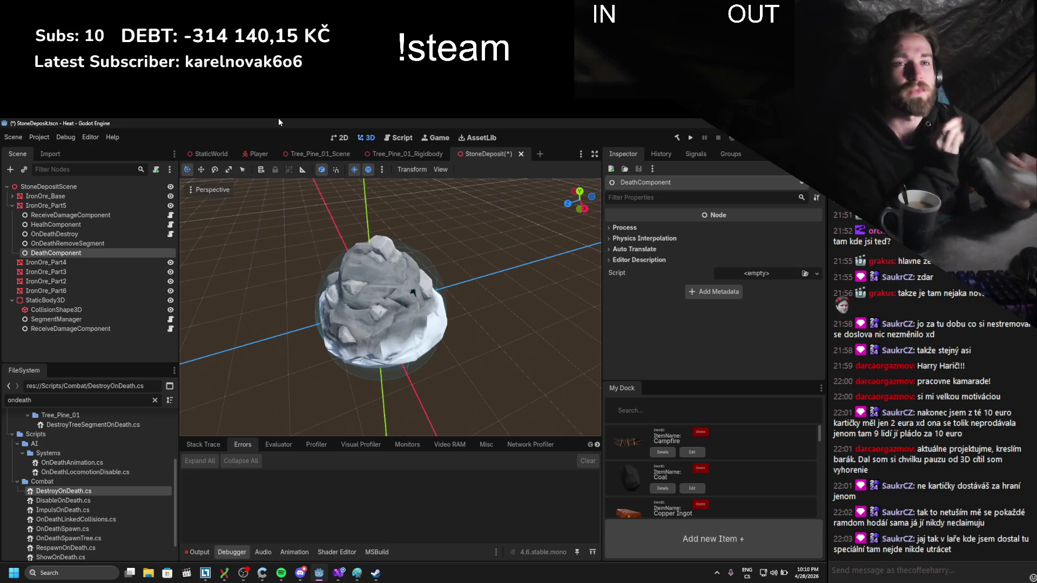
- Add a plain Node child under IronOre_Part5 and name it OnDeathDrop
{"action": "right_click", "coordinate": [79, 203]}
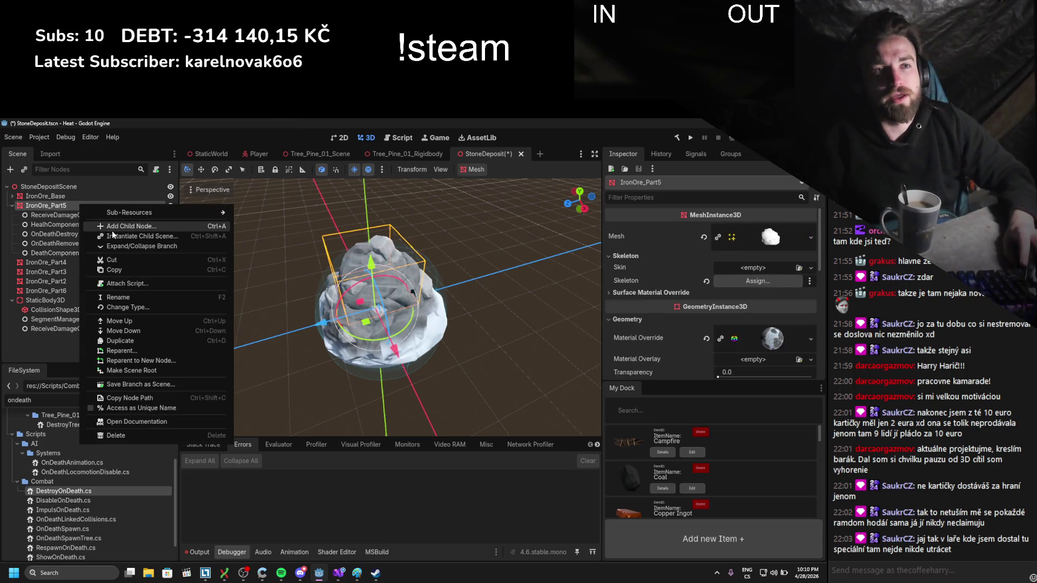
{"action": "left_click", "coordinate": [111, 227]}
{"action": "key", "text": "Return"}
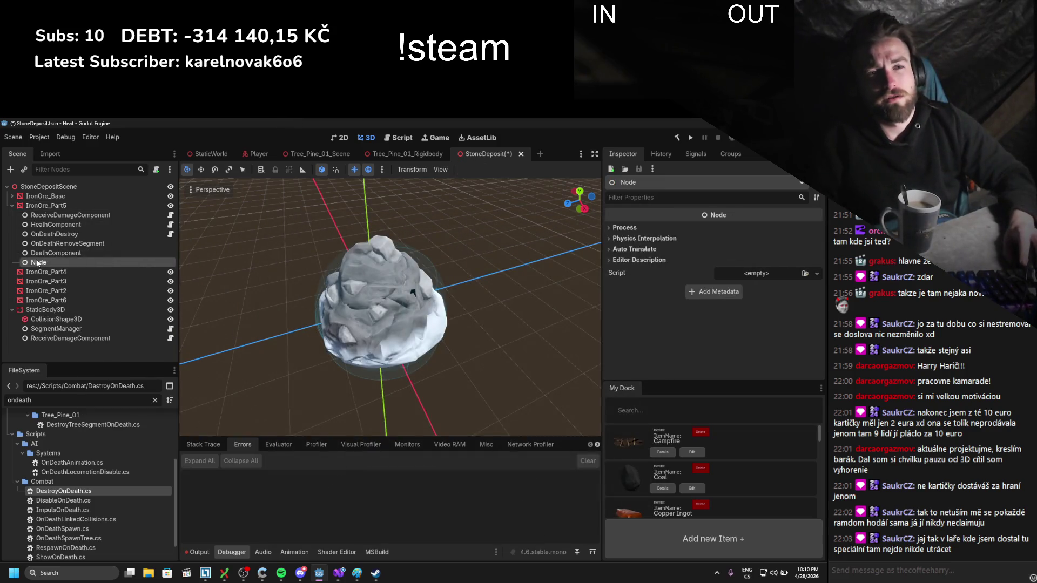
{"action": "double_click", "coordinate": [38, 263]}
{"action": "type", "text": "OnDeathDrop"}
{"action": "key", "text": "Return"}
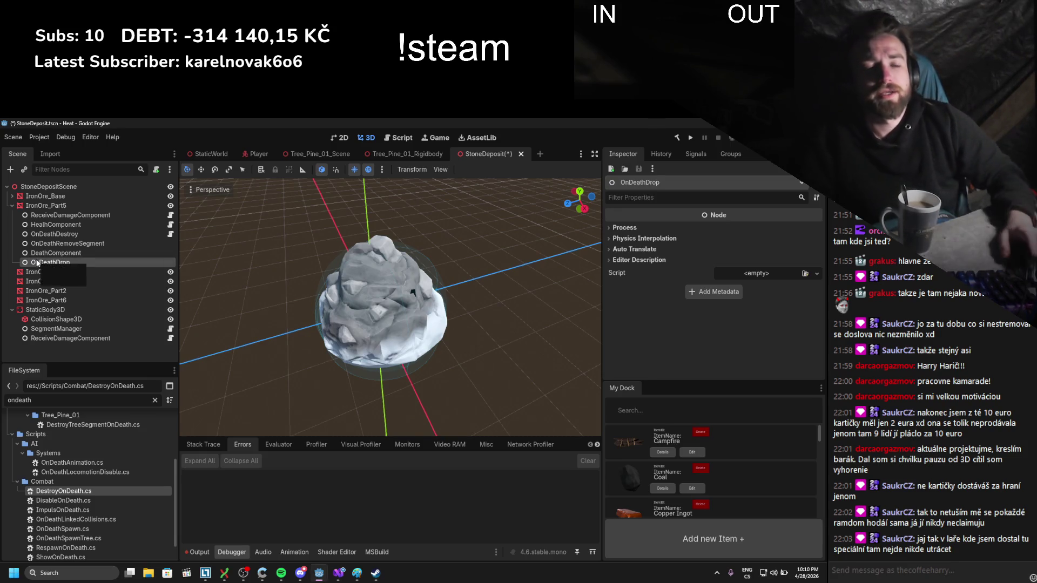
- Attach OnDeathSpawn.cs to the node, rename it OnDeathSpawn, and open its script for editing
{"action": "double_click", "coordinate": [32, 400]}
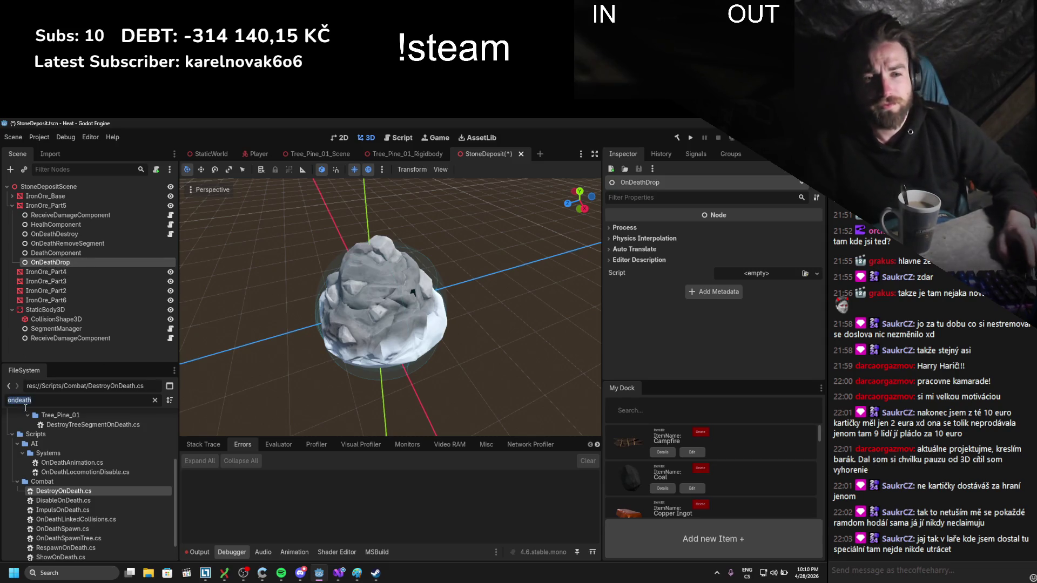
{"action": "scroll", "coordinate": [125, 500], "scroll_direction": "down", "scroll_amount": 1}
{"action": "scroll", "coordinate": [125, 497], "scroll_direction": "down", "scroll_amount": 1}
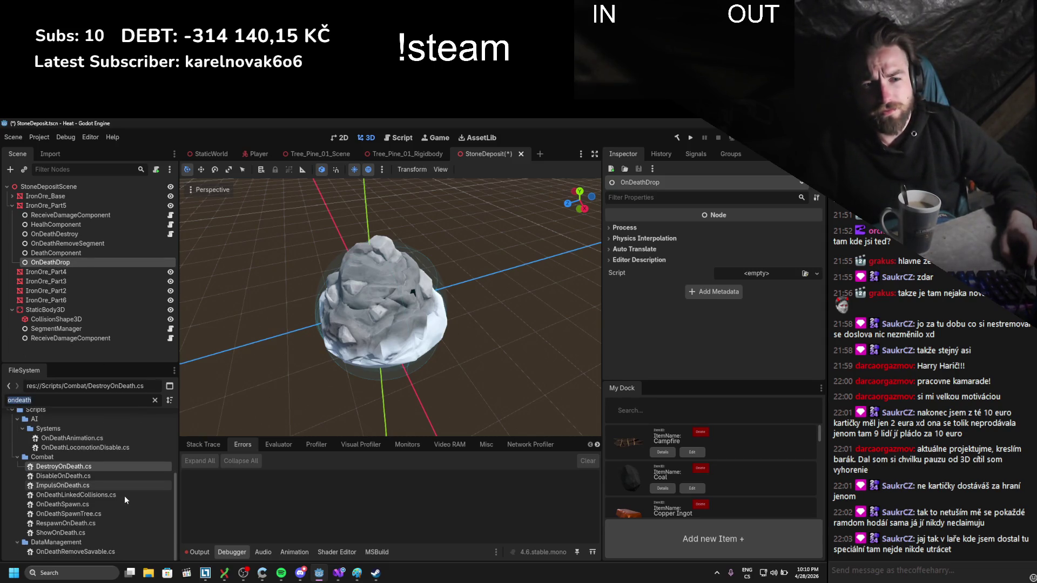
{"action": "left_click", "coordinate": [89, 503]}
{"action": "left_click_drag", "start_coordinate": [88, 504], "coordinate": [71, 265]}
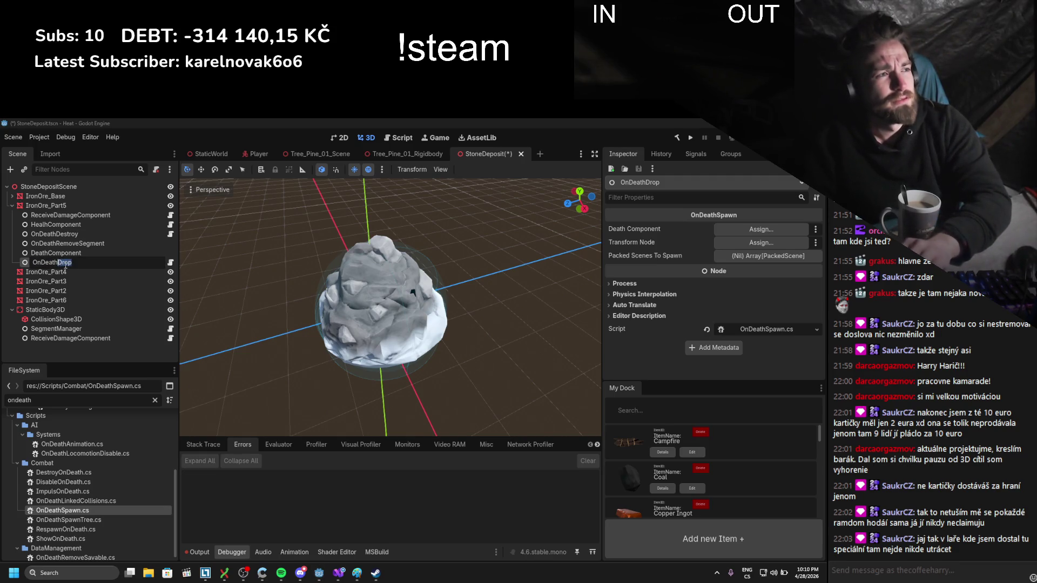
{"action": "type", "text": "Spawb"}
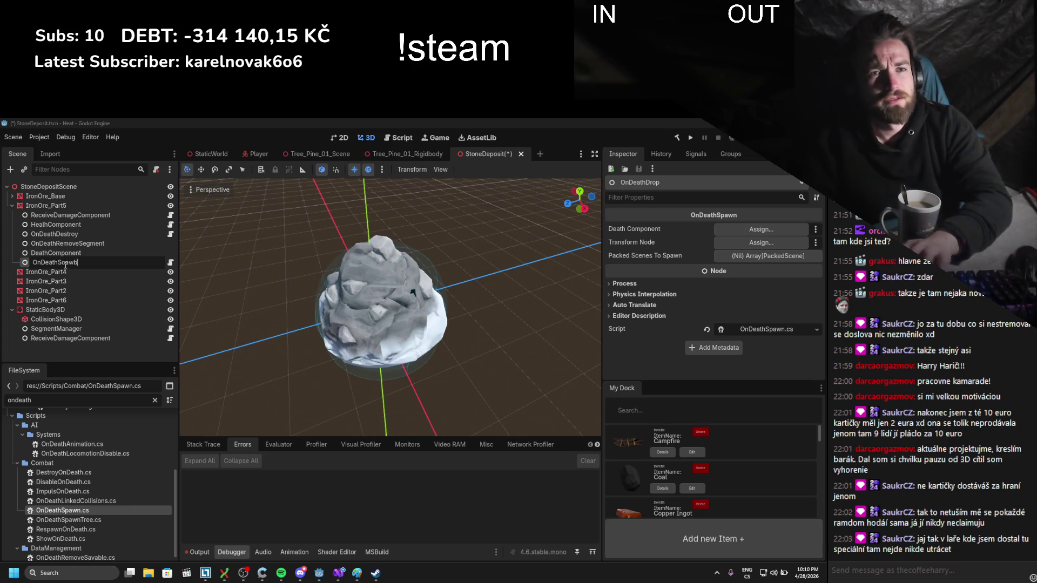
{"action": "key", "text": "BackSpace"}
{"action": "key", "text": "BackSpace"}
{"action": "key", "text": "BackSpace"}
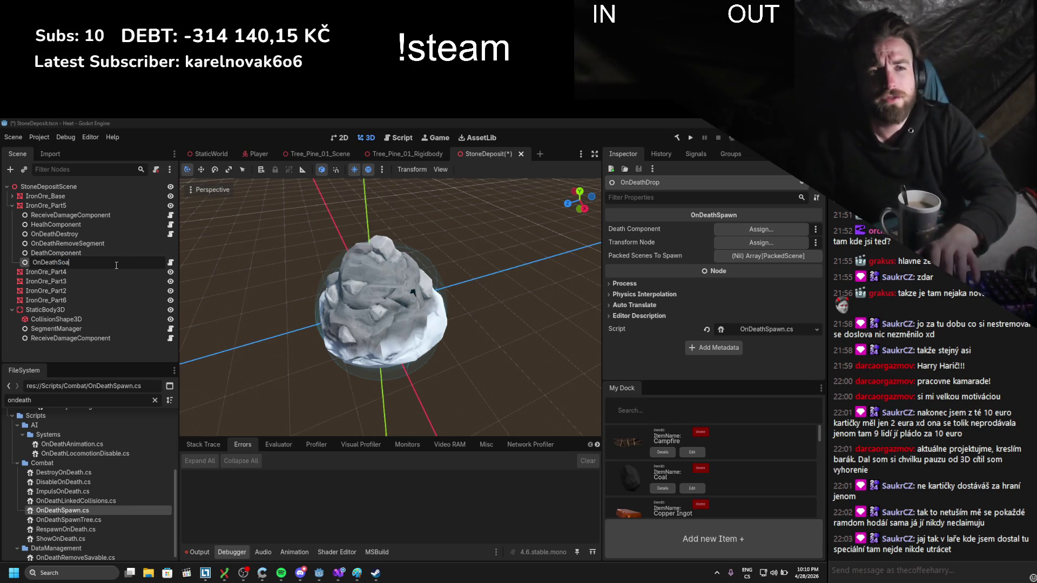
{"action": "type", "text": "pawn"}
{"action": "key", "text": "Return"}
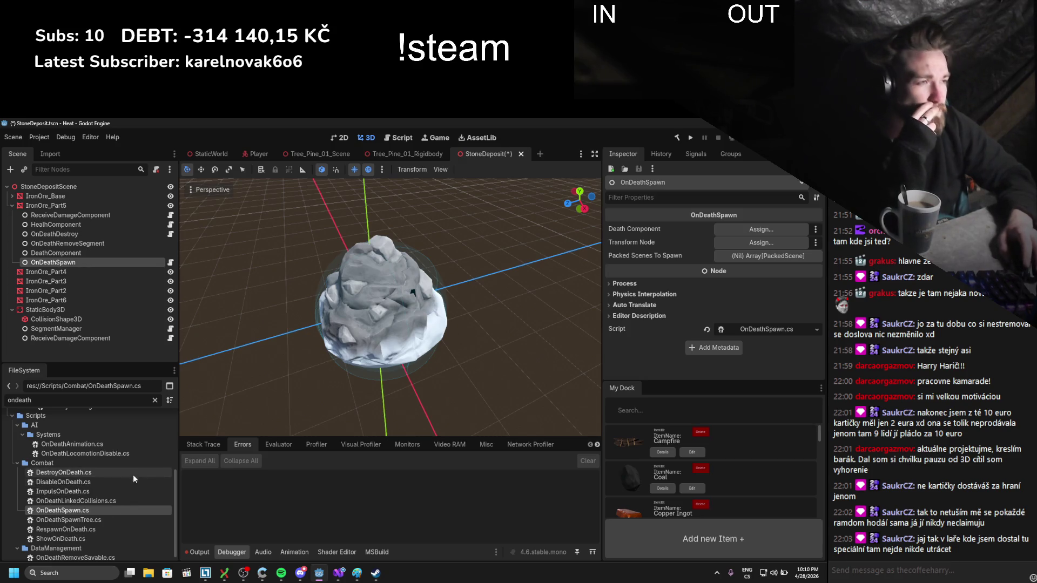
{"action": "left_click", "coordinate": [729, 257]}
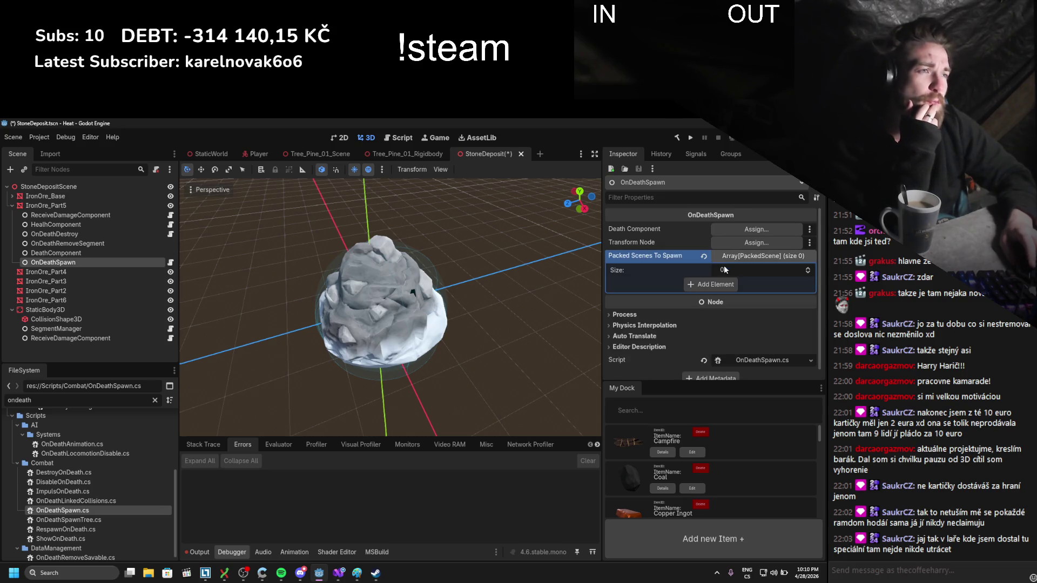
{"action": "left_click", "coordinate": [753, 360]}
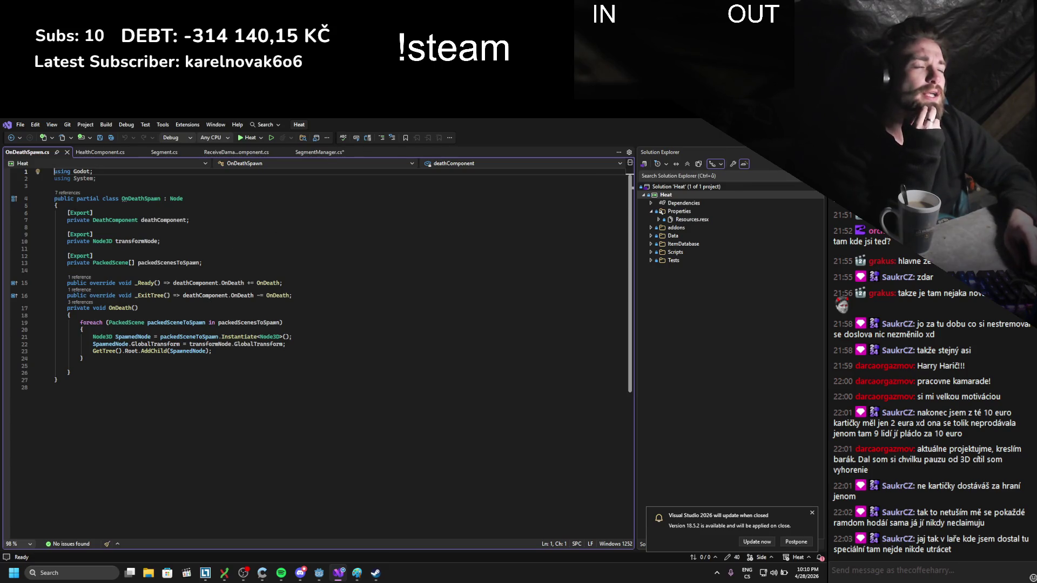
- Open OnDeathSpawnTree.cs in Visual Studio to review it, then close it and return to Godot
{"action": "key", "text": "alt+Tab"}
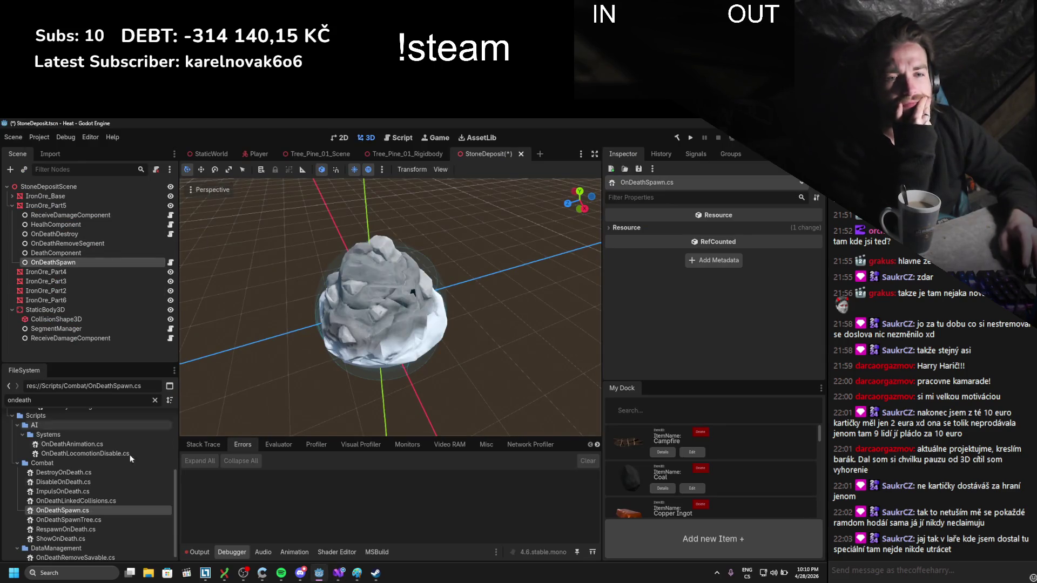
{"action": "left_click", "coordinate": [123, 519]}
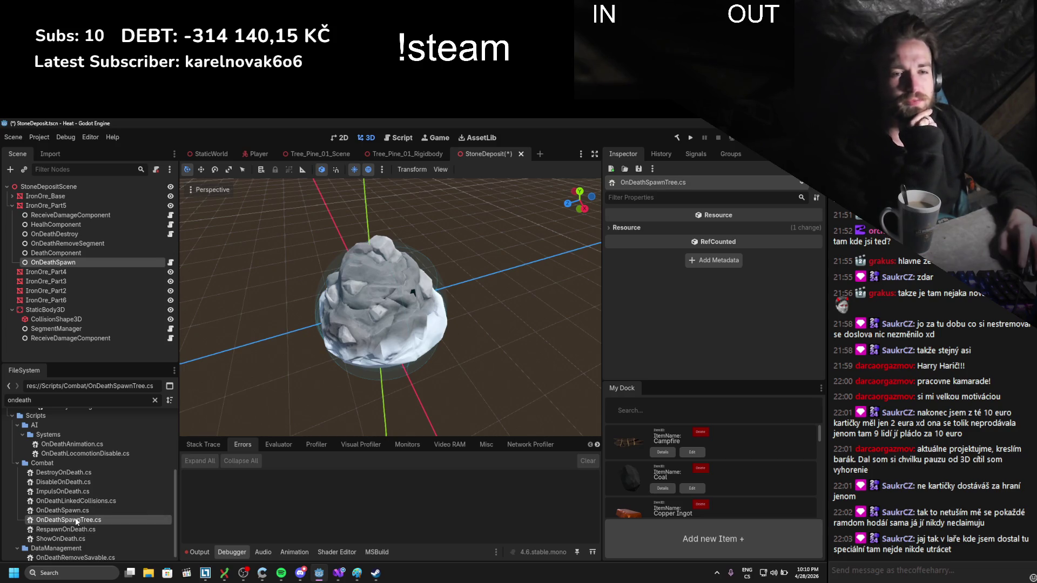
{"action": "double_click", "coordinate": [76, 520]}
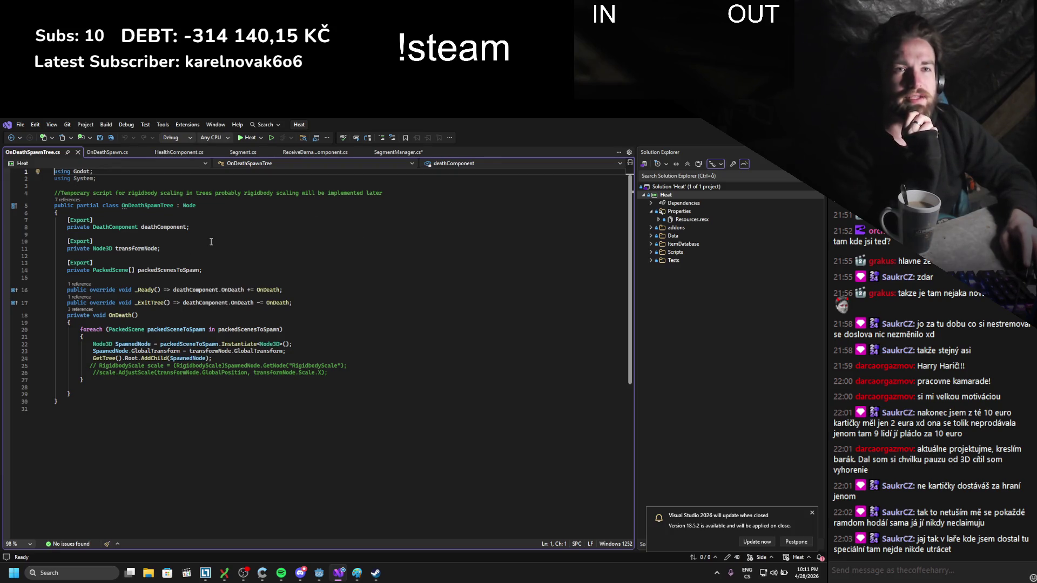
{"action": "left_click", "coordinate": [77, 153]}
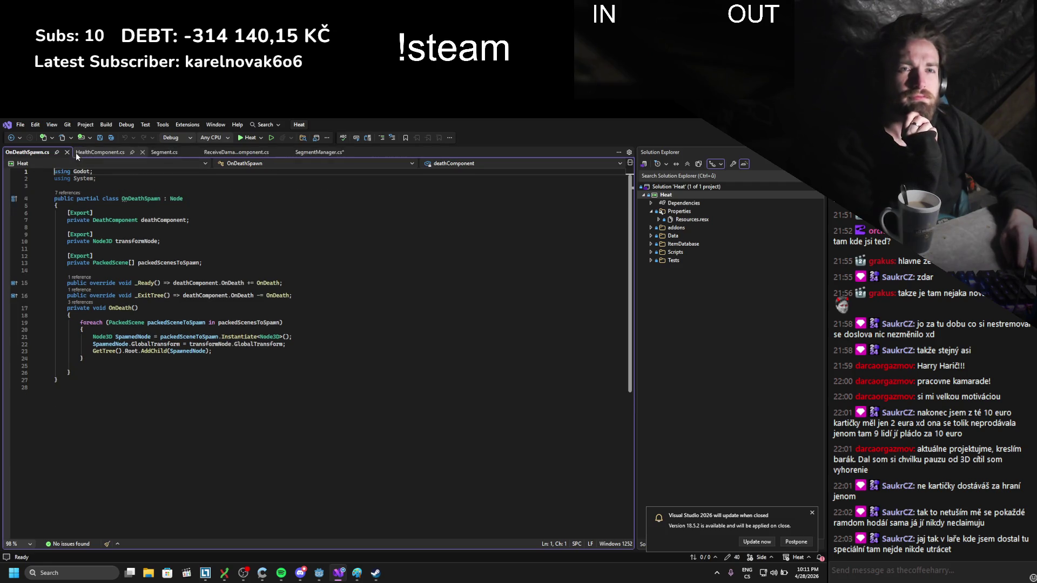
{"action": "key", "text": "alt+Tab"}
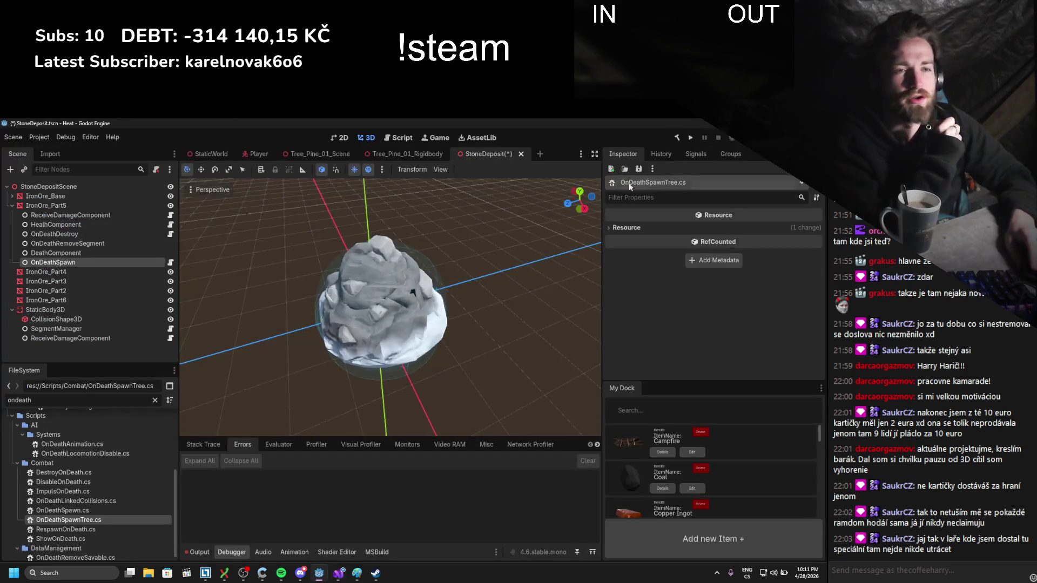
{"action": "right_click", "coordinate": [77, 520]}
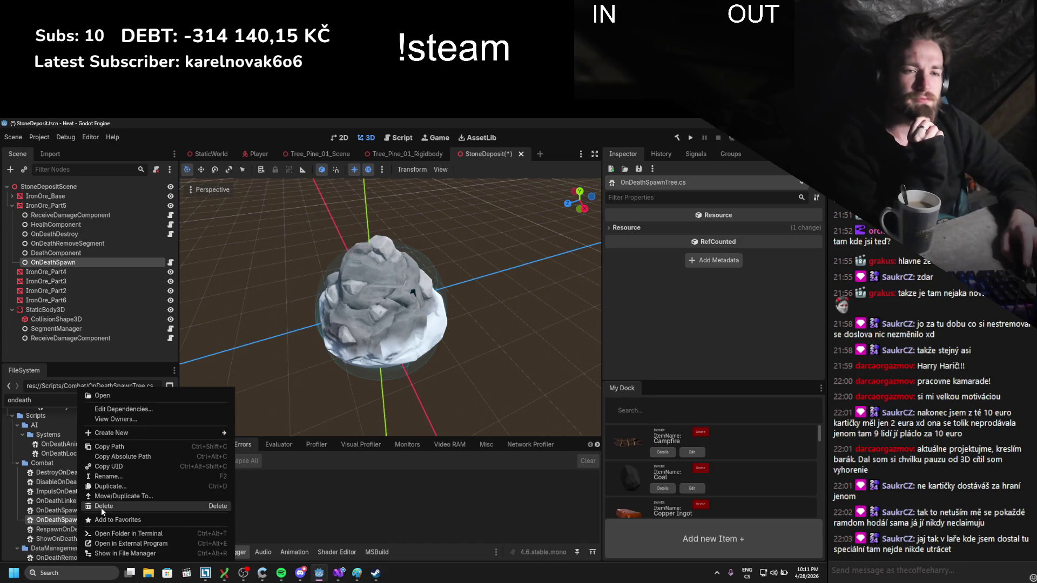
{"action": "left_click", "coordinate": [101, 507]}
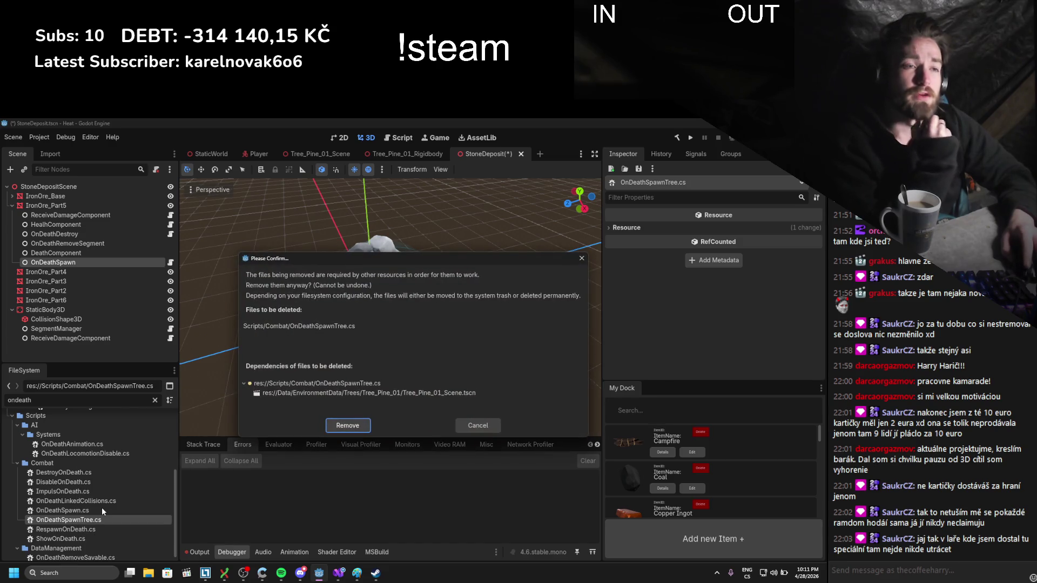
{"action": "left_click", "coordinate": [475, 425]}
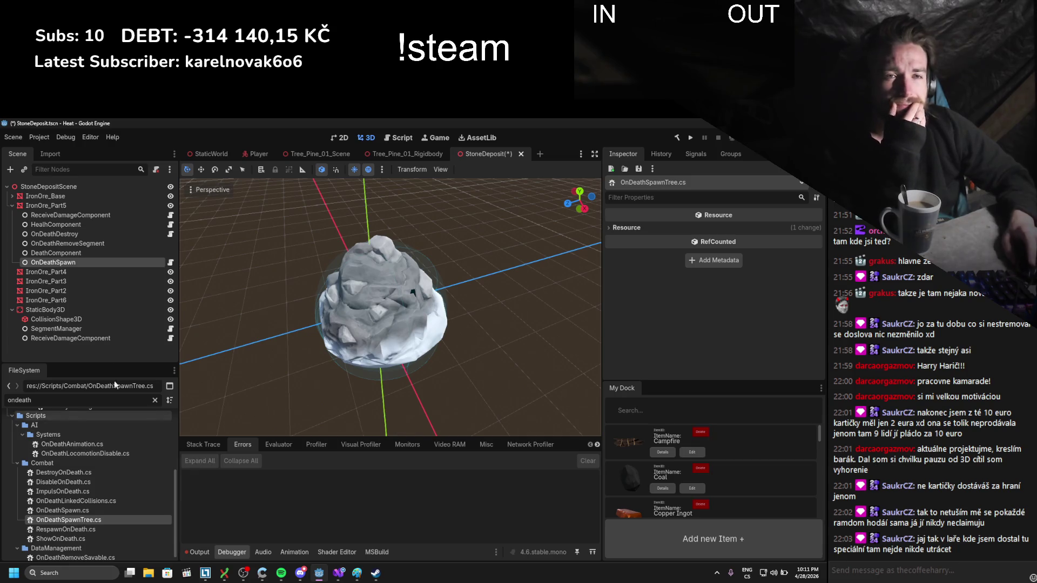
- Attach DeathComponent.cs to DeathComponent, link HealthComponent as its Health Component, and save
{"action": "left_click", "coordinate": [106, 254]}
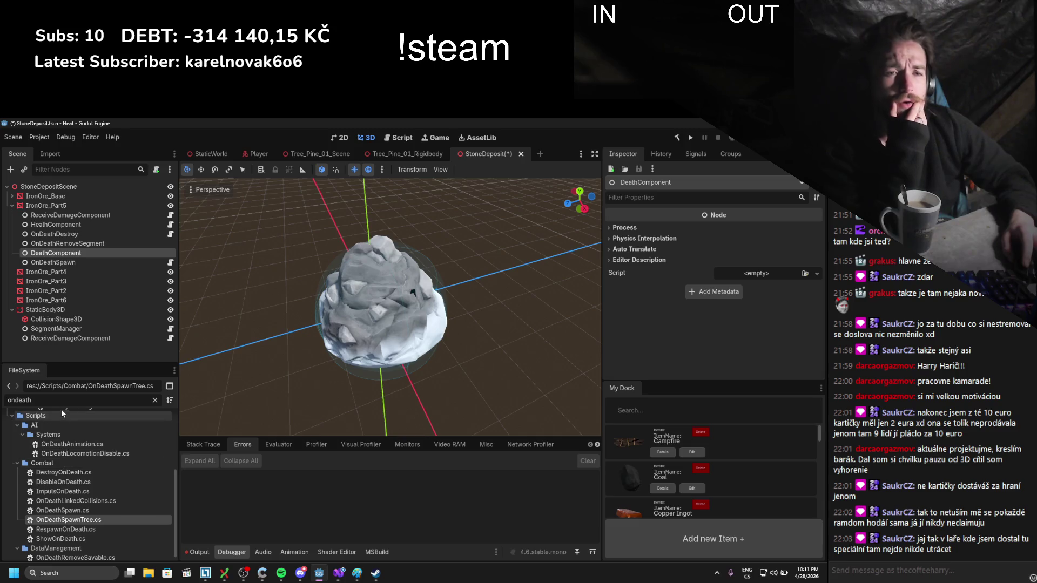
{"action": "left_click", "coordinate": [7, 400]}
{"action": "key", "text": "Delete"}
{"action": "key", "text": "Delete"}
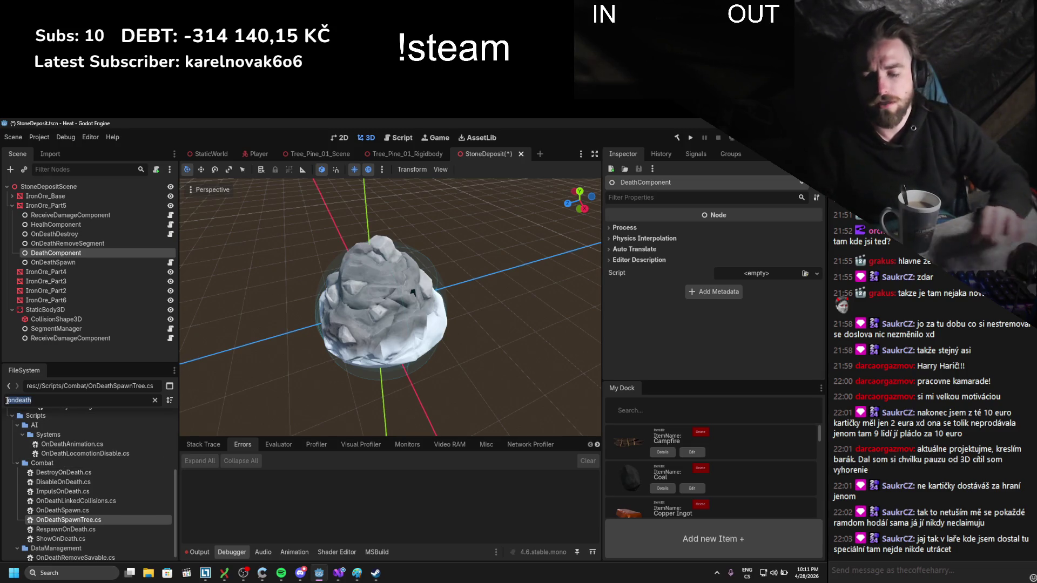
{"action": "type", "text": "com"}
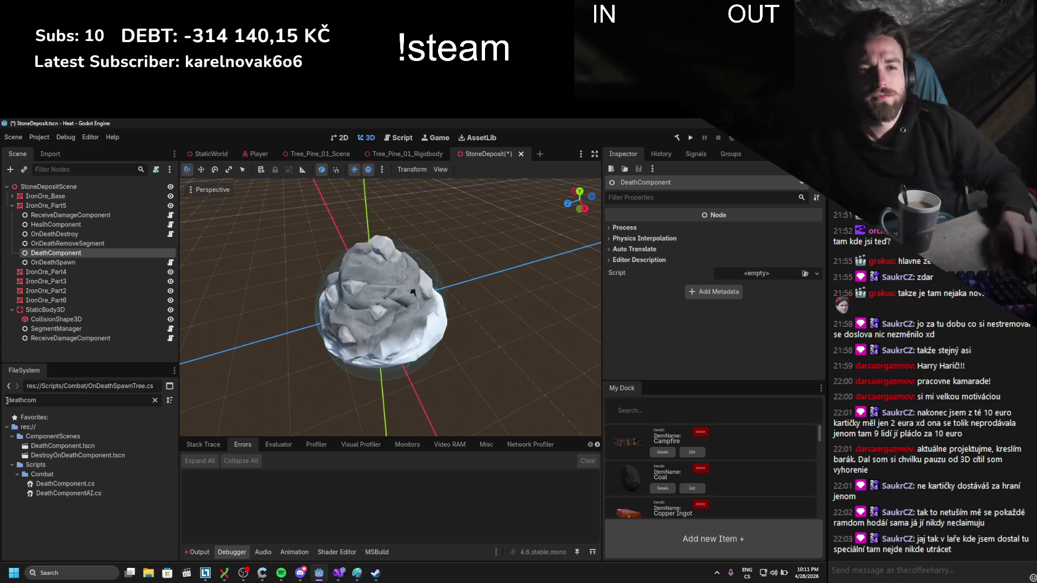
{"action": "left_click_drag", "start_coordinate": [125, 484], "coordinate": [756, 274]}
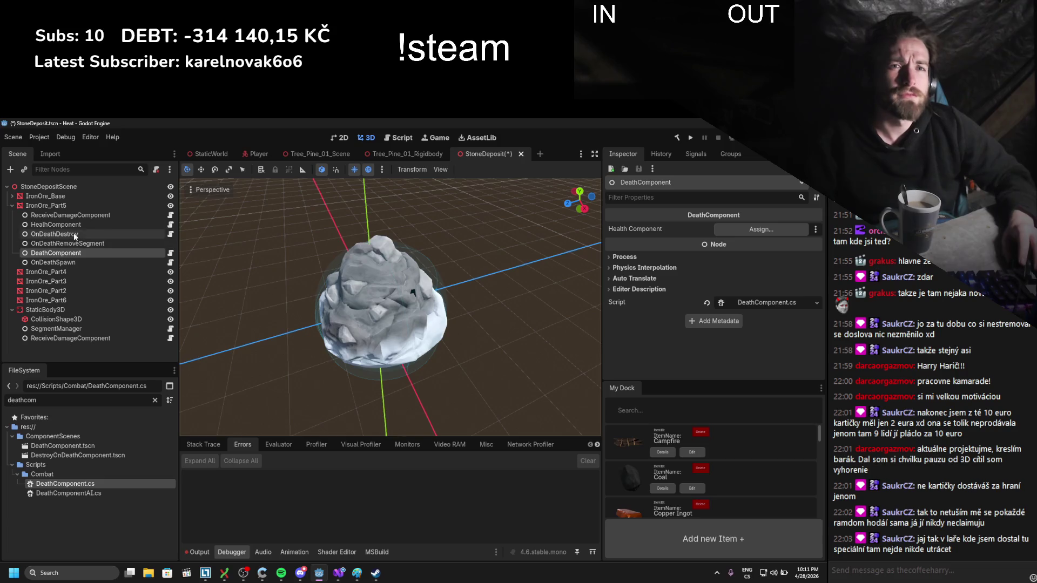
{"action": "left_click_drag", "start_coordinate": [54, 224], "coordinate": [348, 250]}
{"action": "left_click_drag", "start_coordinate": [747, 236], "coordinate": [747, 236]}
{"action": "key", "text": "ctrl+s"}
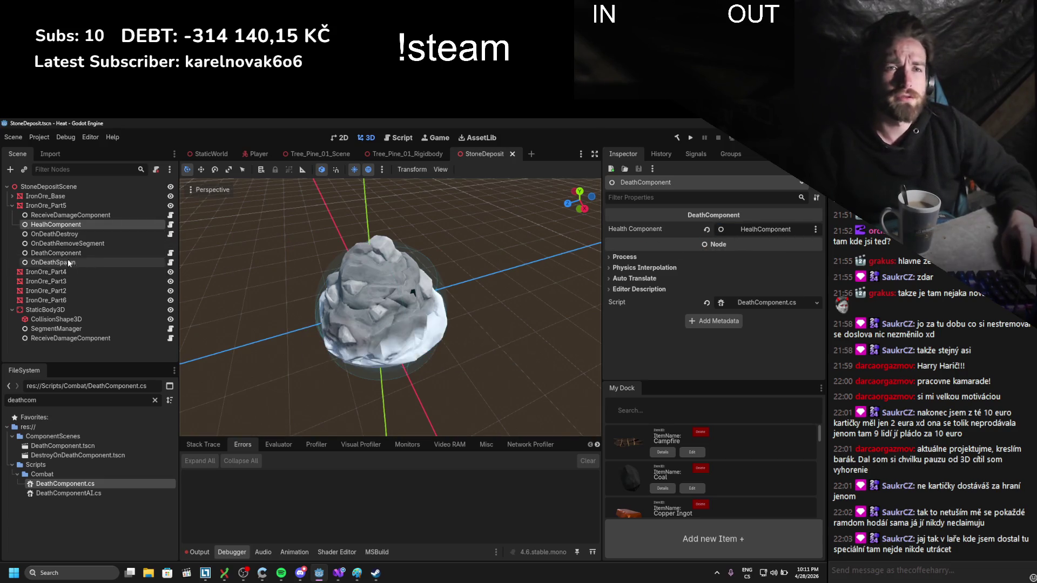
- Delete the OnDeathSpawn node from IronOre_Part5 and enter 'dropite' in the file filter
{"action": "left_click", "coordinate": [70, 244]}
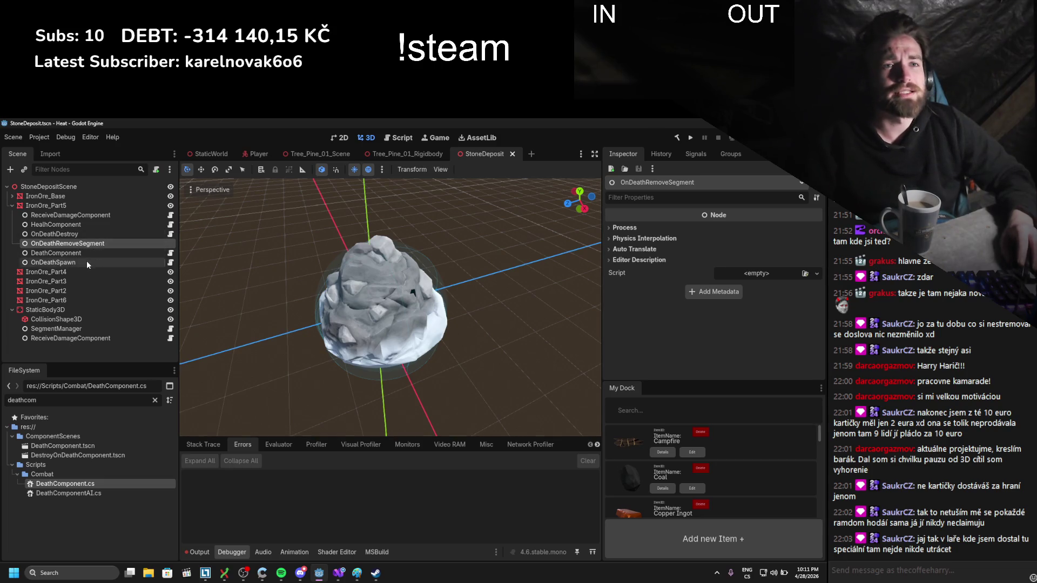
{"action": "left_click", "coordinate": [66, 262]}
{"action": "right_click", "coordinate": [64, 263]}
{"action": "left_click", "coordinate": [100, 514]}
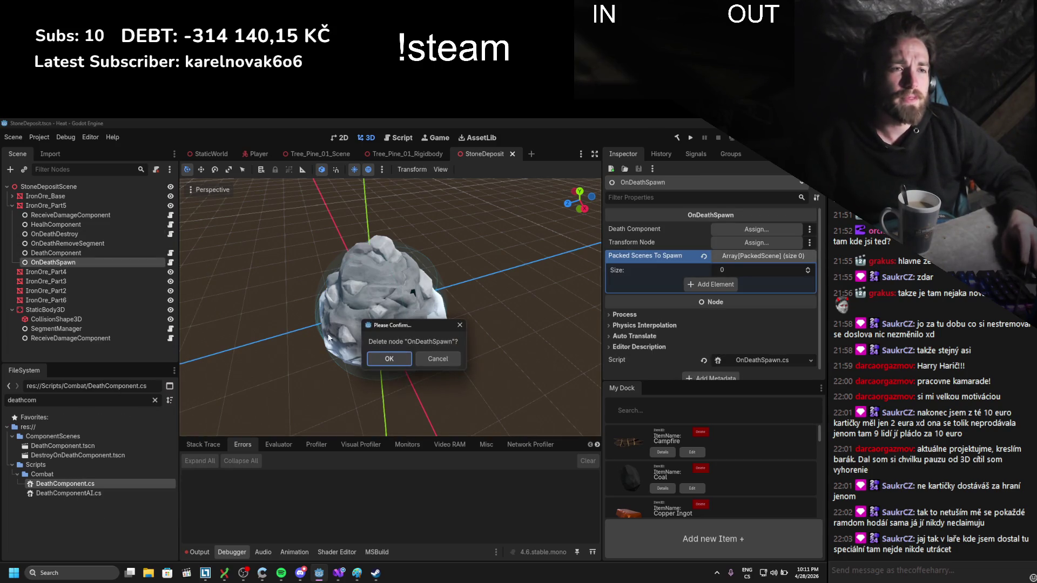
{"action": "left_click", "coordinate": [380, 360]}
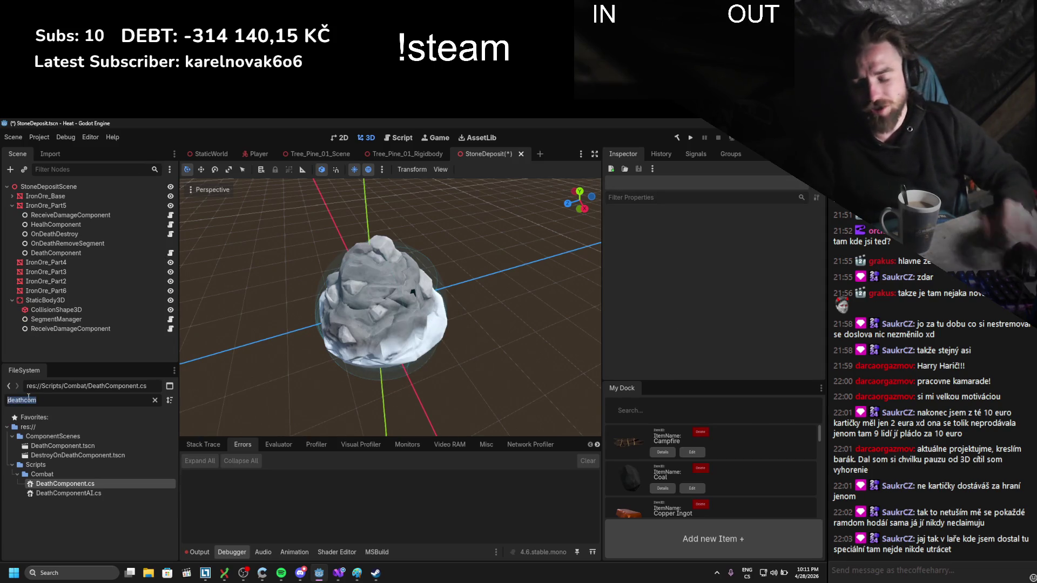
{"action": "type", "text": "drop"}
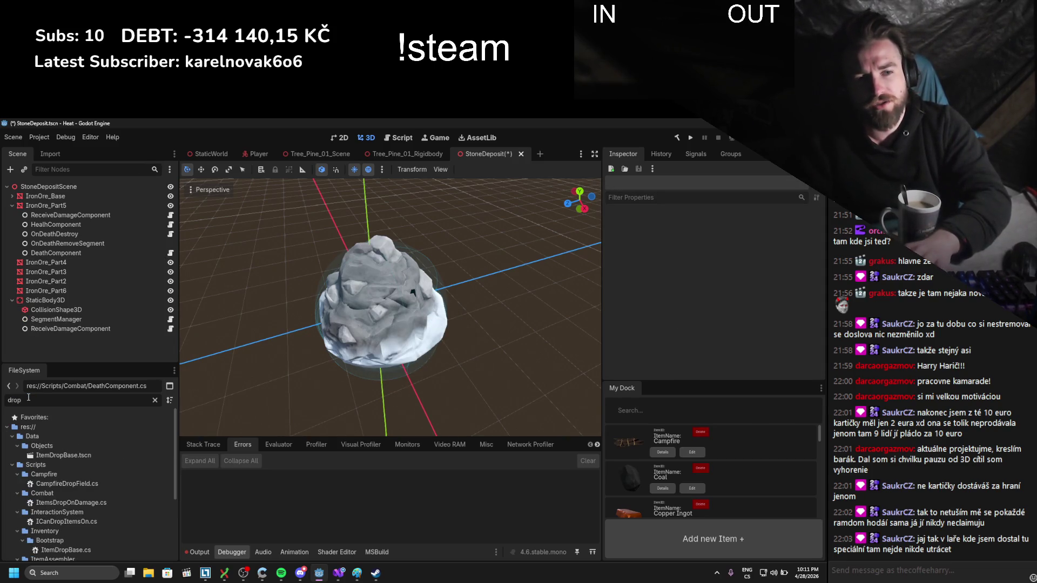
{"action": "type", "text": "ite"}
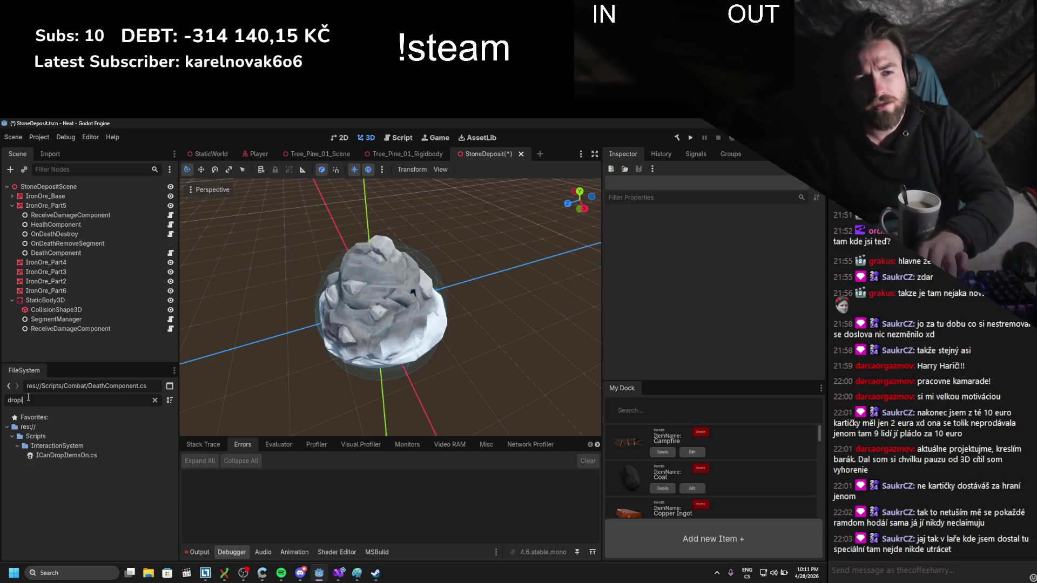
- Change the FileSystem filter to 'tree' and browse the Tree_Pine_01 assets
{"action": "key", "text": "BackSpace"}
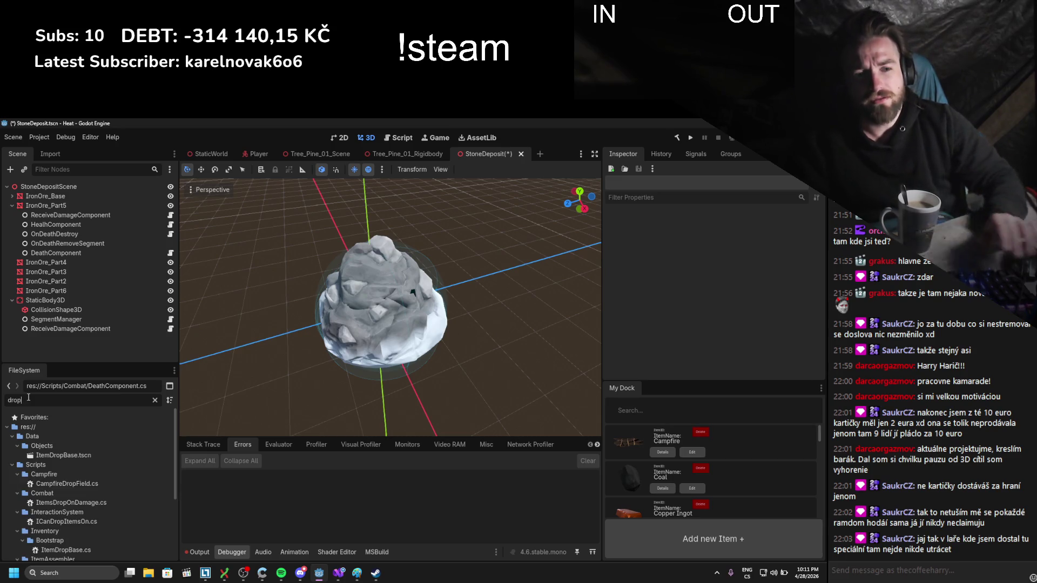
{"action": "scroll", "coordinate": [109, 531], "scroll_direction": "down", "scroll_amount": 2}
{"action": "scroll", "coordinate": [109, 507], "scroll_direction": "down", "scroll_amount": 4}
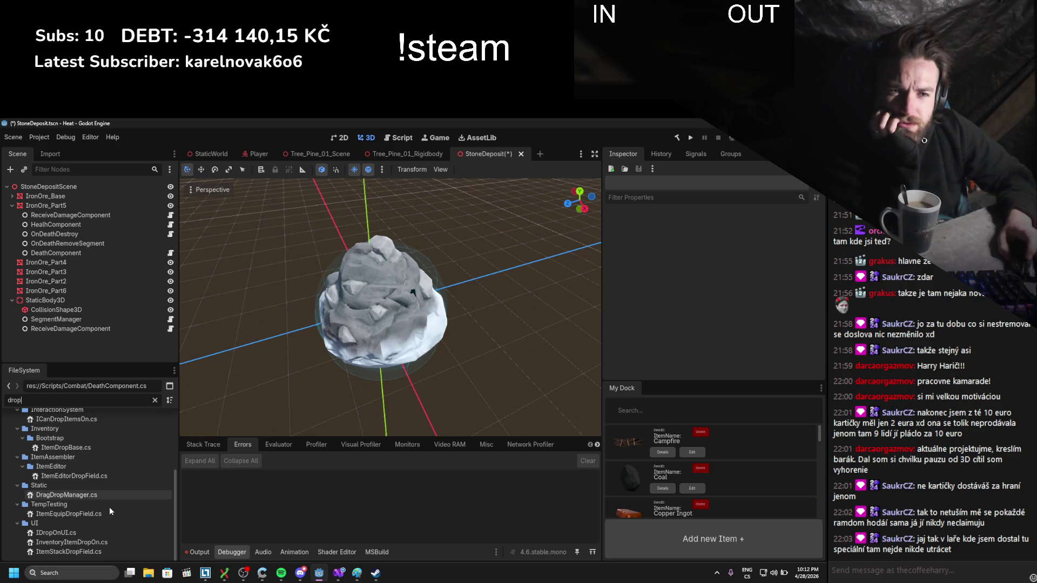
{"action": "scroll", "coordinate": [109, 506], "scroll_direction": "up", "scroll_amount": 6}
{"action": "scroll", "coordinate": [109, 506], "scroll_direction": "up", "scroll_amount": 3}
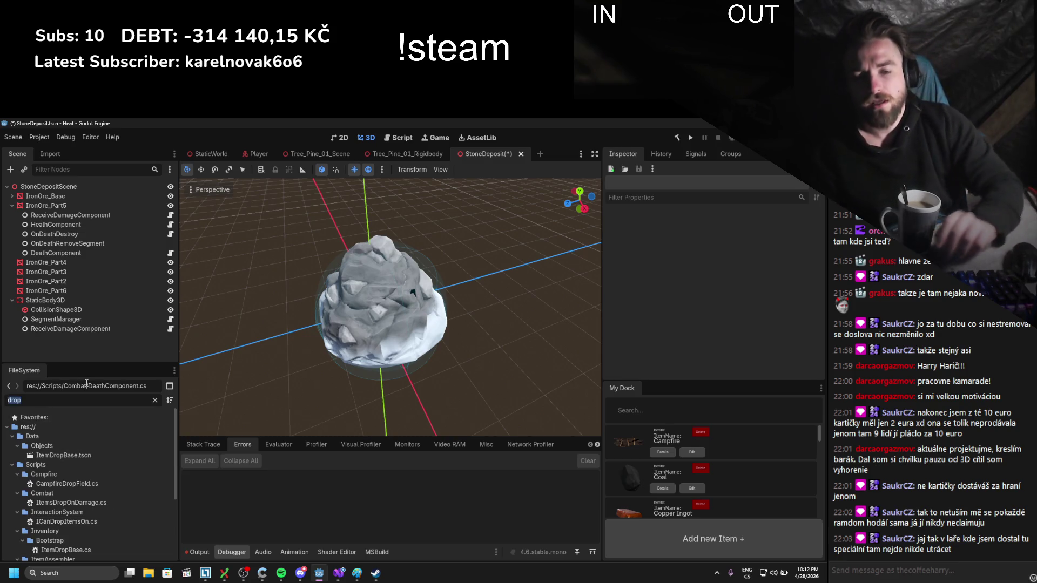
{"action": "type", "text": "tree"}
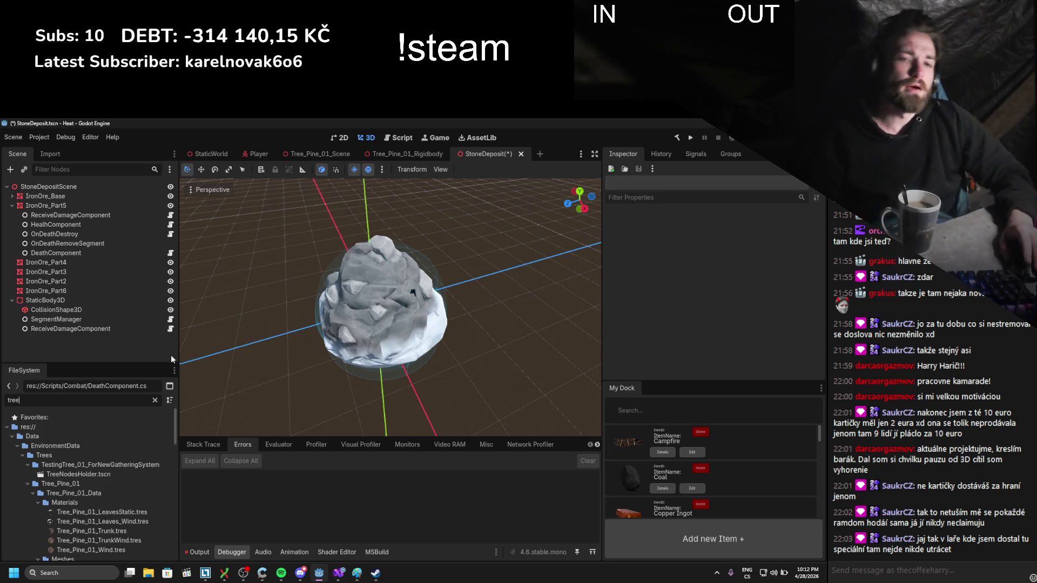
{"action": "scroll", "coordinate": [137, 424], "scroll_direction": "down", "scroll_amount": 5}
{"action": "scroll", "coordinate": [138, 423], "scroll_direction": "down", "scroll_amount": 8}
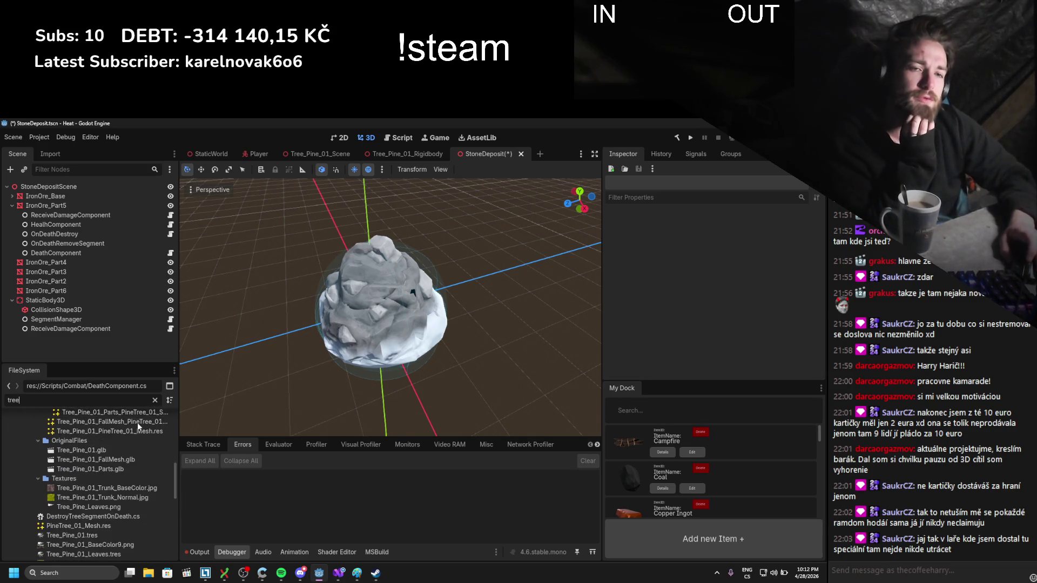
{"action": "scroll", "coordinate": [138, 422], "scroll_direction": "down", "scroll_amount": 8}
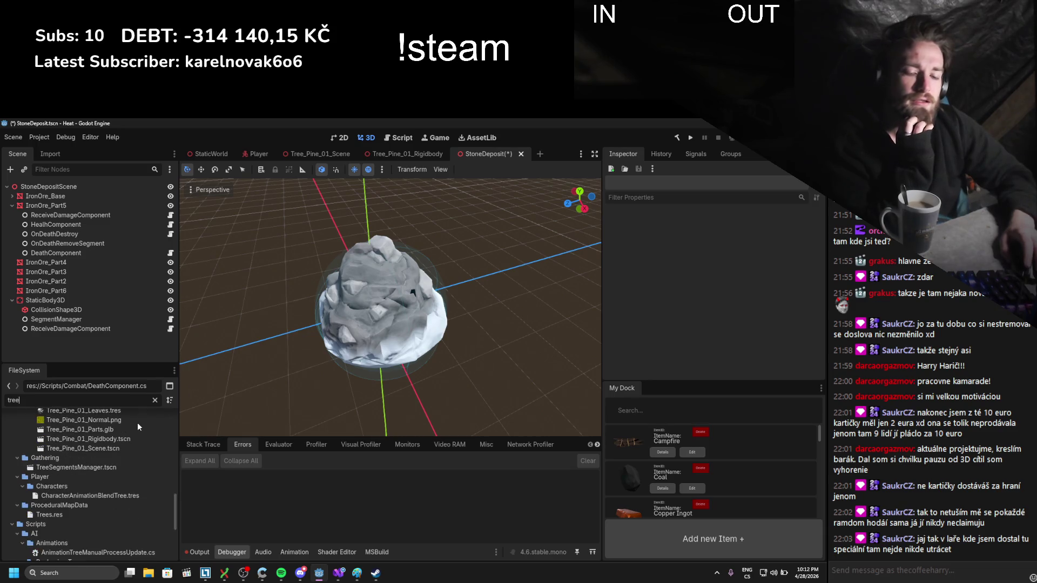
{"action": "scroll", "coordinate": [137, 423], "scroll_direction": "down", "scroll_amount": 4}
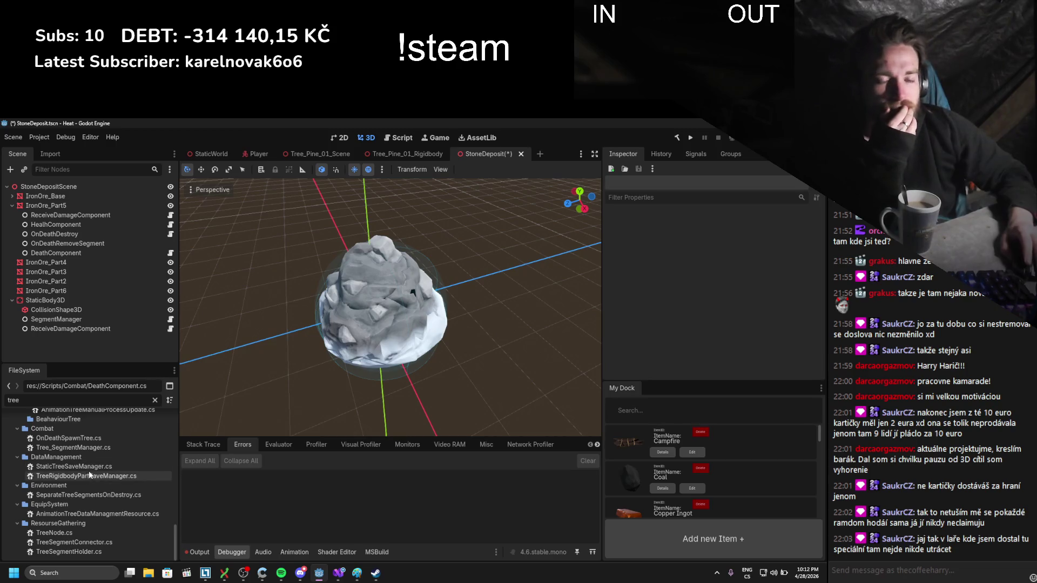
- View the Advanced Import Settings of Tree_Pine_01_Parts.glb, then close the dialog
{"action": "scroll", "coordinate": [67, 520], "scroll_direction": "up", "scroll_amount": 8}
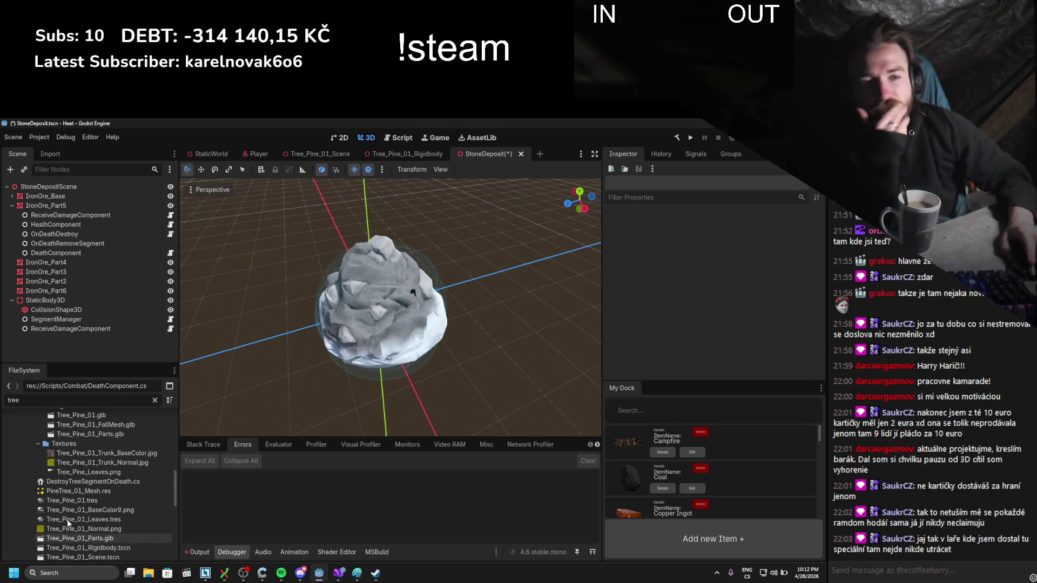
{"action": "scroll", "coordinate": [68, 520], "scroll_direction": "up", "scroll_amount": 10}
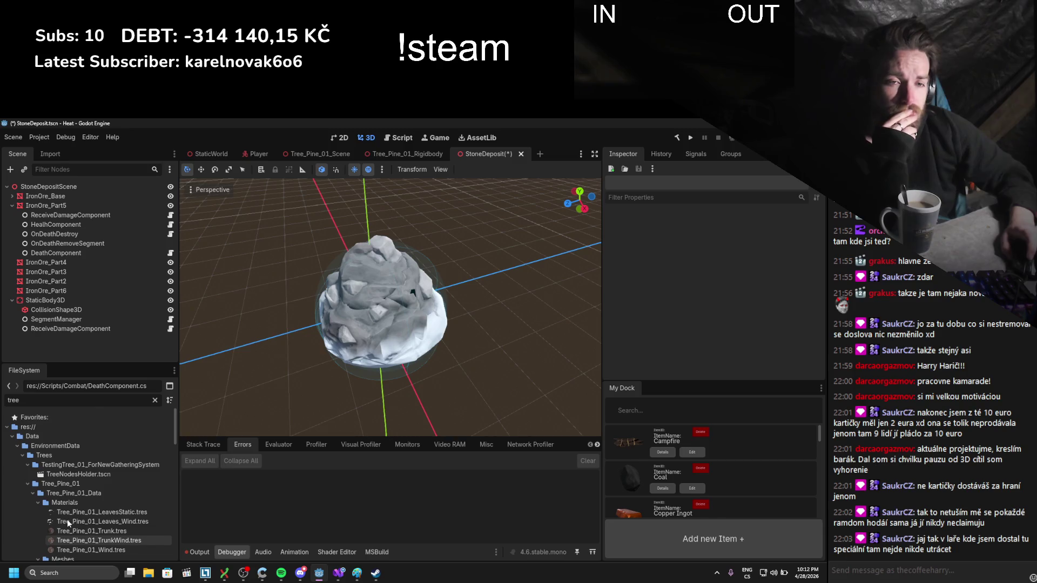
{"action": "scroll", "coordinate": [88, 511], "scroll_direction": "down", "scroll_amount": 5}
{"action": "scroll", "coordinate": [82, 510], "scroll_direction": "down", "scroll_amount": 2}
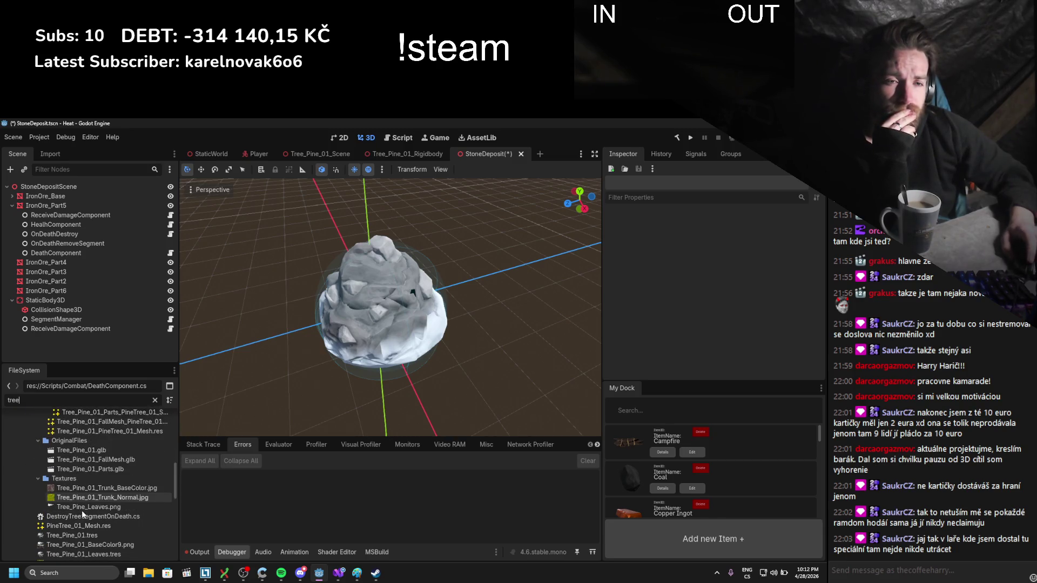
{"action": "double_click", "coordinate": [102, 472]}
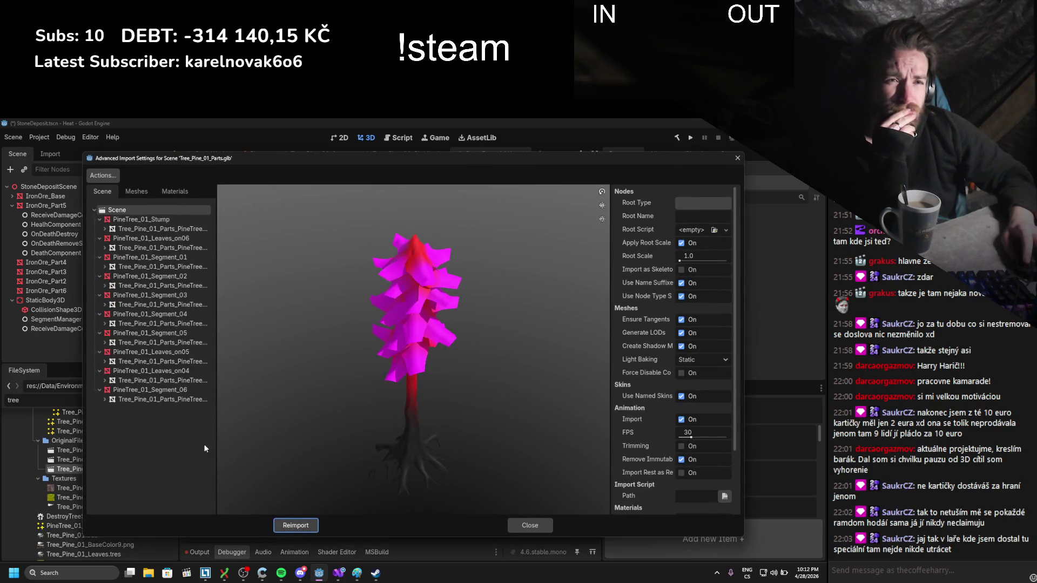
{"action": "left_click", "coordinate": [736, 159]}
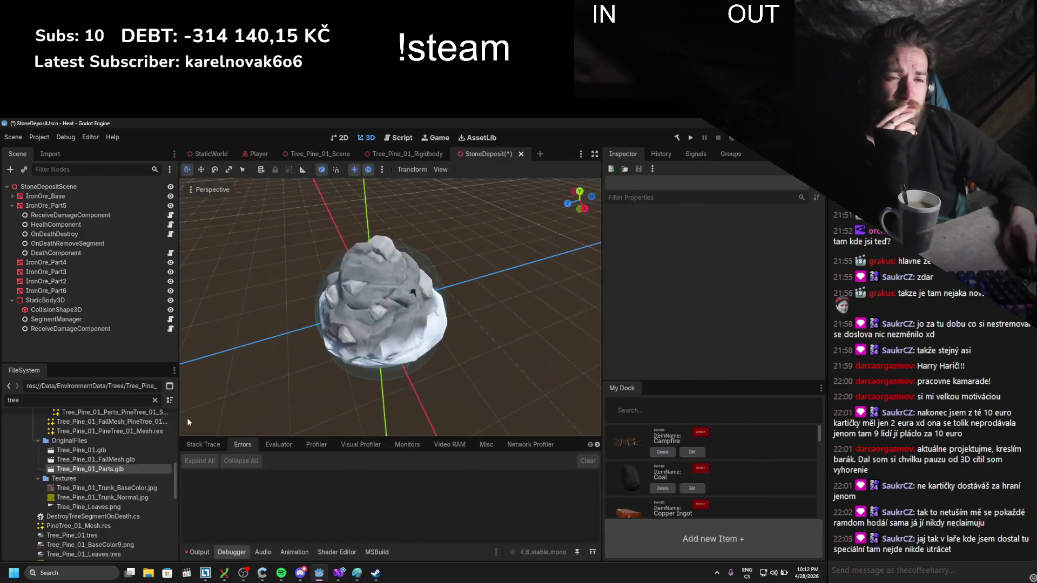
{"action": "scroll", "coordinate": [69, 479], "scroll_direction": "up", "scroll_amount": 5}
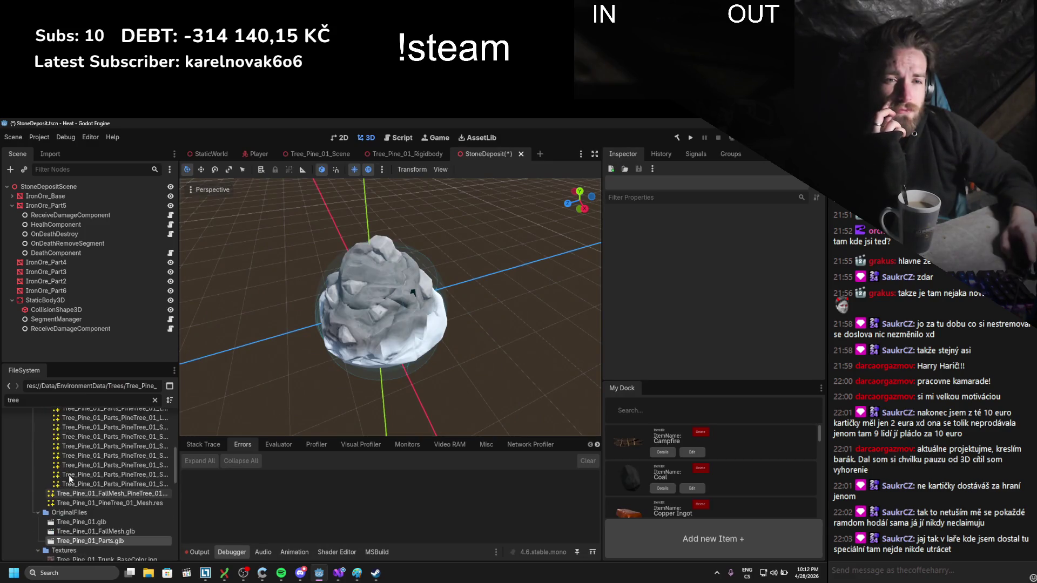
{"action": "scroll", "coordinate": [70, 479], "scroll_direction": "up", "scroll_amount": 3}
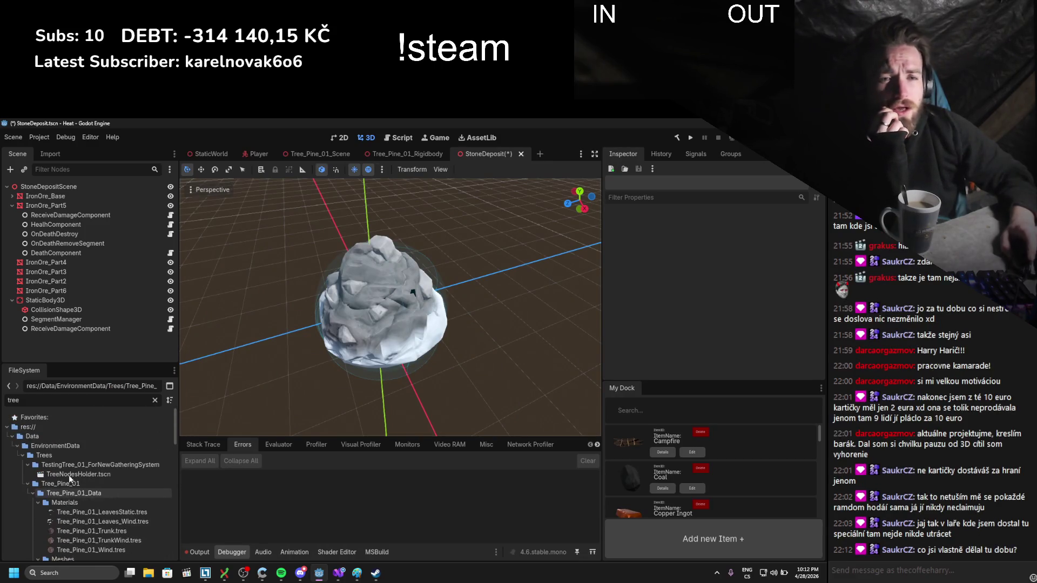
{"action": "scroll", "coordinate": [70, 493], "scroll_direction": "down", "scroll_amount": 2}
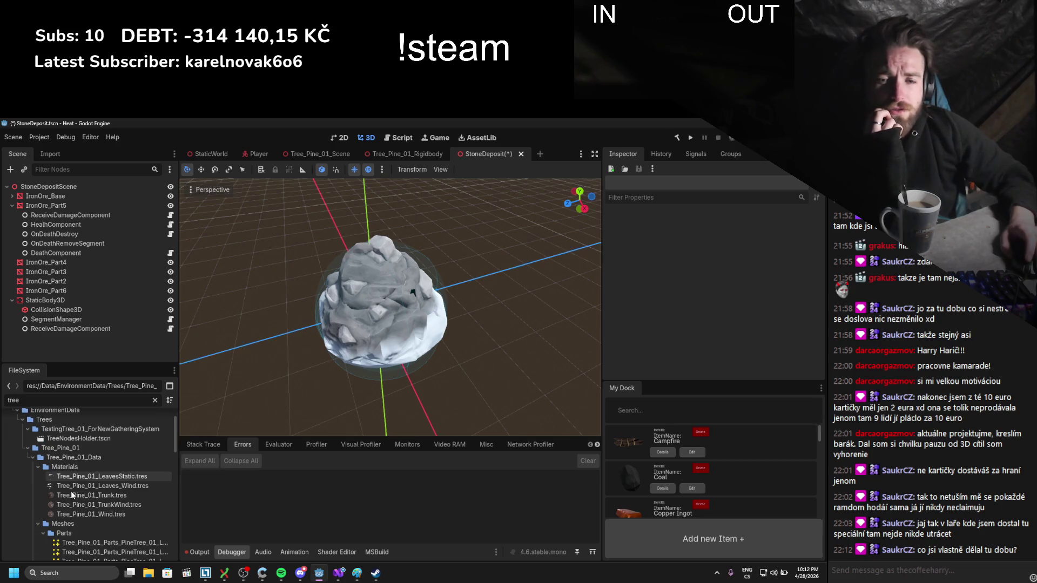
{"action": "scroll", "coordinate": [70, 491], "scroll_direction": "down", "scroll_amount": 8}
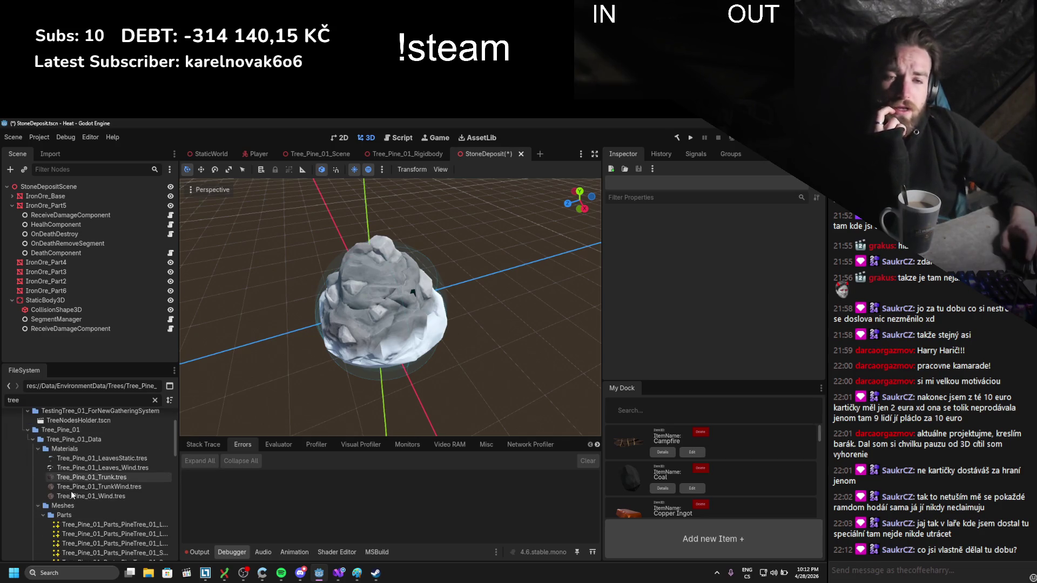
{"action": "scroll", "coordinate": [71, 490], "scroll_direction": "down", "scroll_amount": 4}
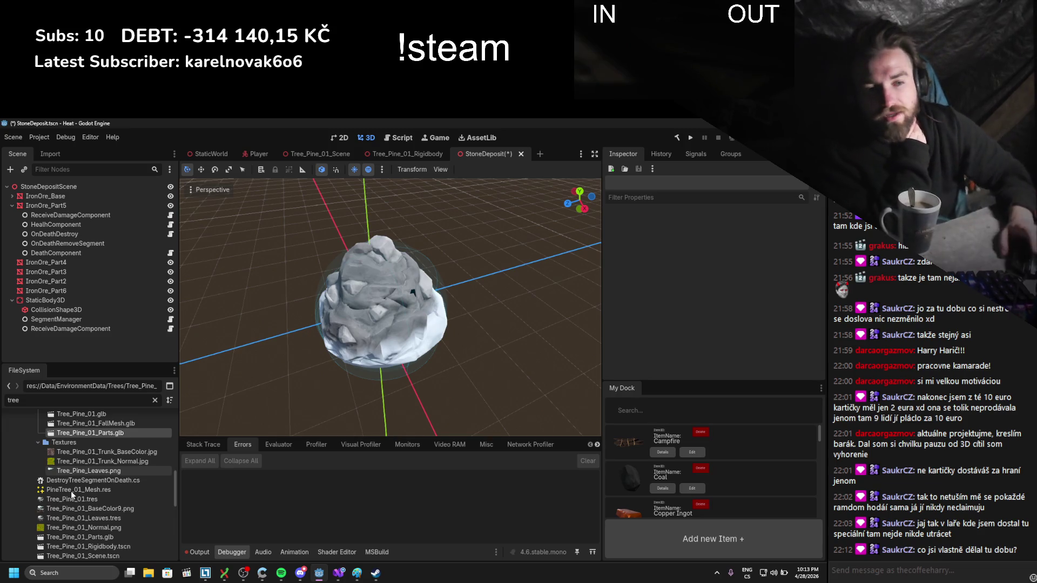
{"action": "scroll", "coordinate": [88, 524], "scroll_direction": "down", "scroll_amount": 3}
{"action": "double_click", "coordinate": [97, 503]}
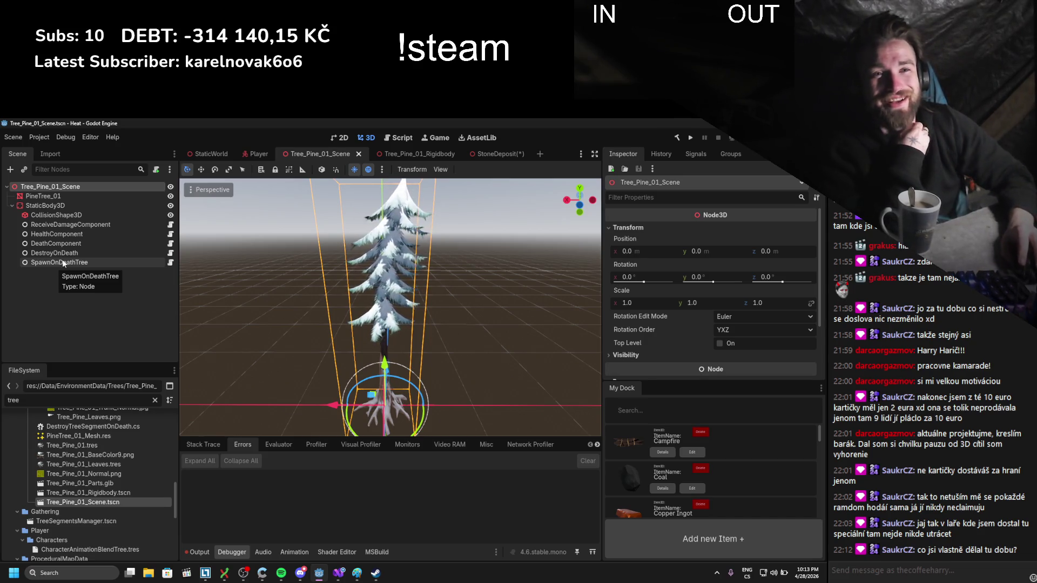
- From SpawnOnDeathTree's first spawn entry, open the Tree_Pine_01_Rigidbody scene
{"action": "left_click", "coordinate": [59, 262]}
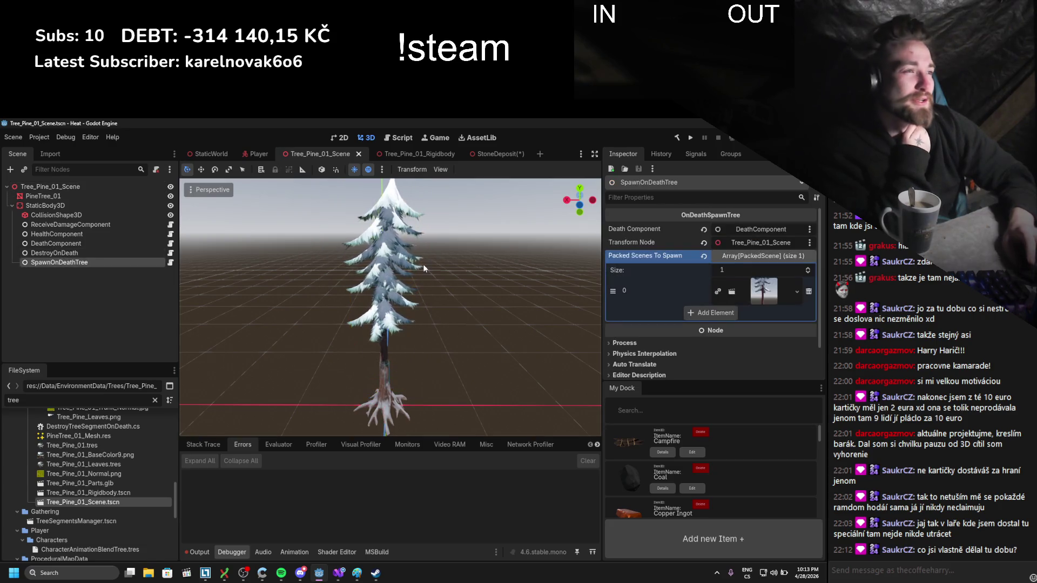
{"action": "left_click", "coordinate": [741, 291]}
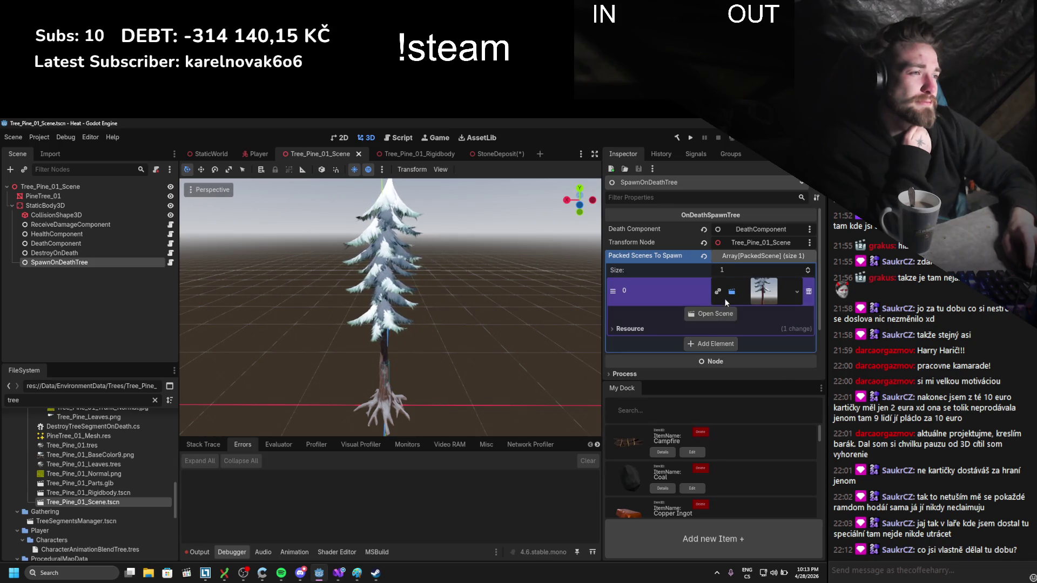
{"action": "left_click", "coordinate": [708, 315]}
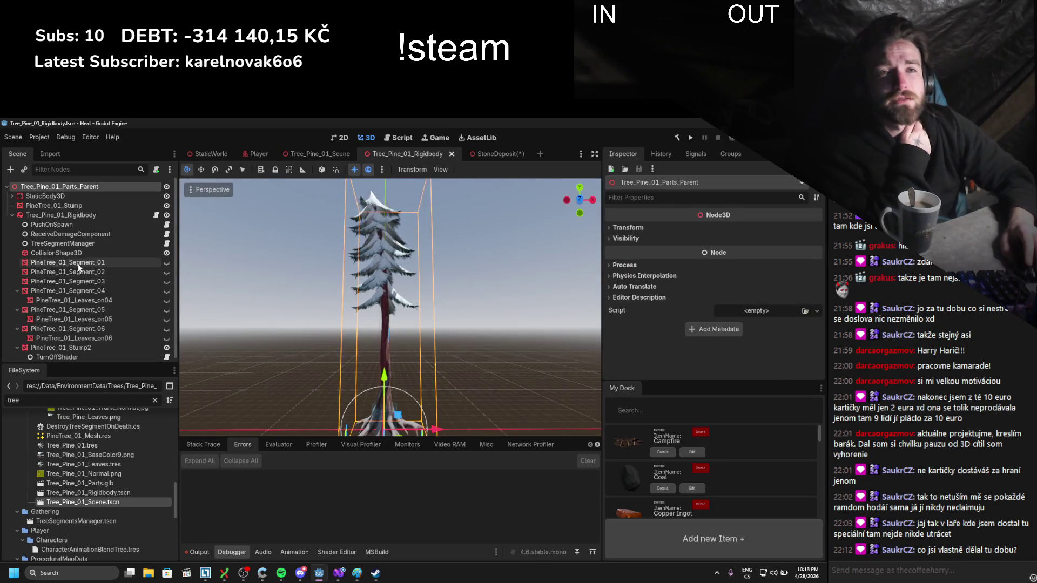
- Select TreeSegmentManager and review its segment healths, ItemDropBase.tscn and Wood_ItemPattern settings
{"action": "scroll", "coordinate": [92, 257], "scroll_direction": "down", "scroll_amount": 1}
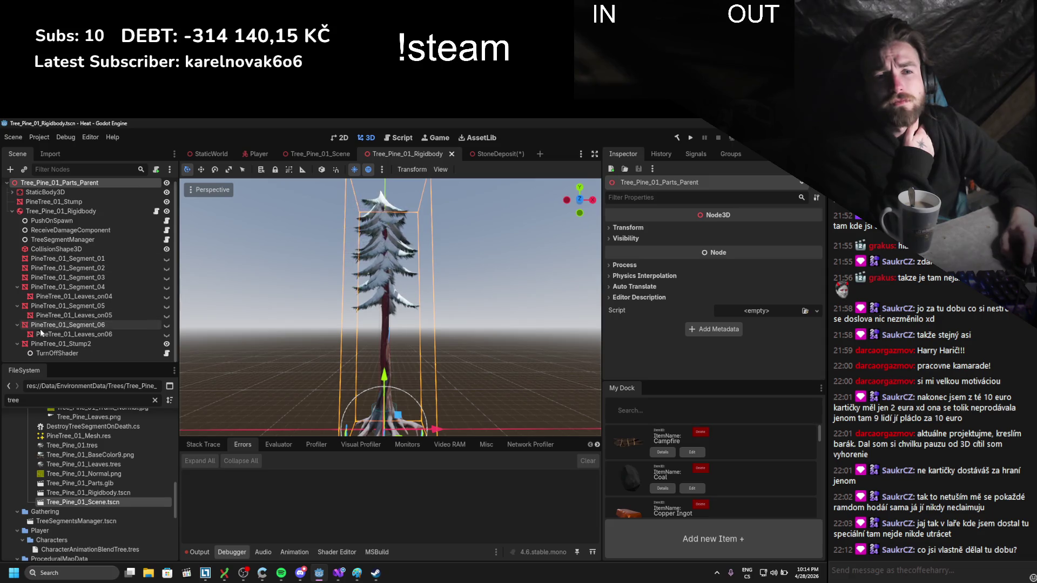
{"action": "scroll", "coordinate": [72, 290], "scroll_direction": "up", "scroll_amount": 1}
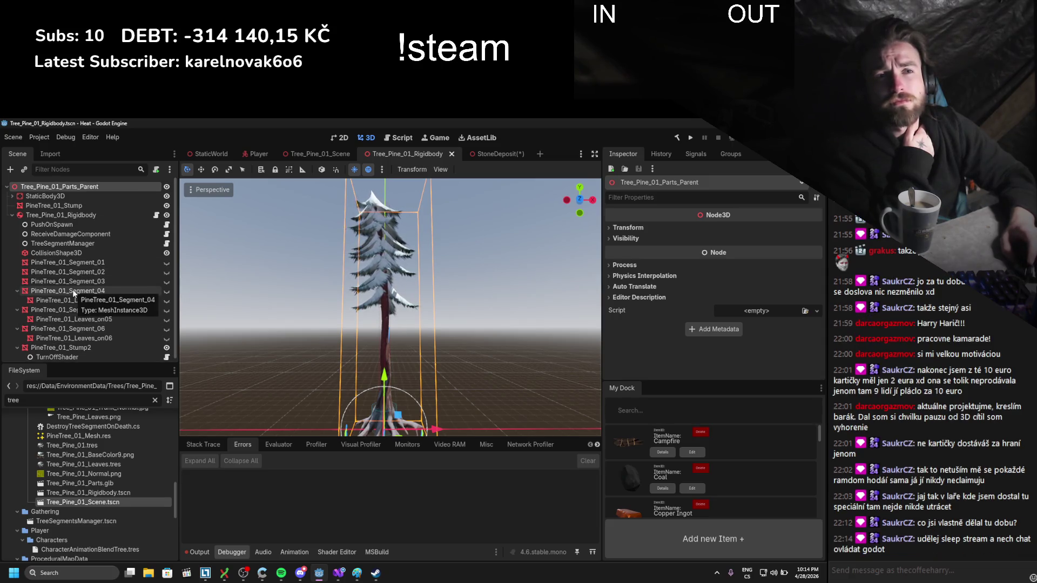
{"action": "left_click", "coordinate": [69, 244]}
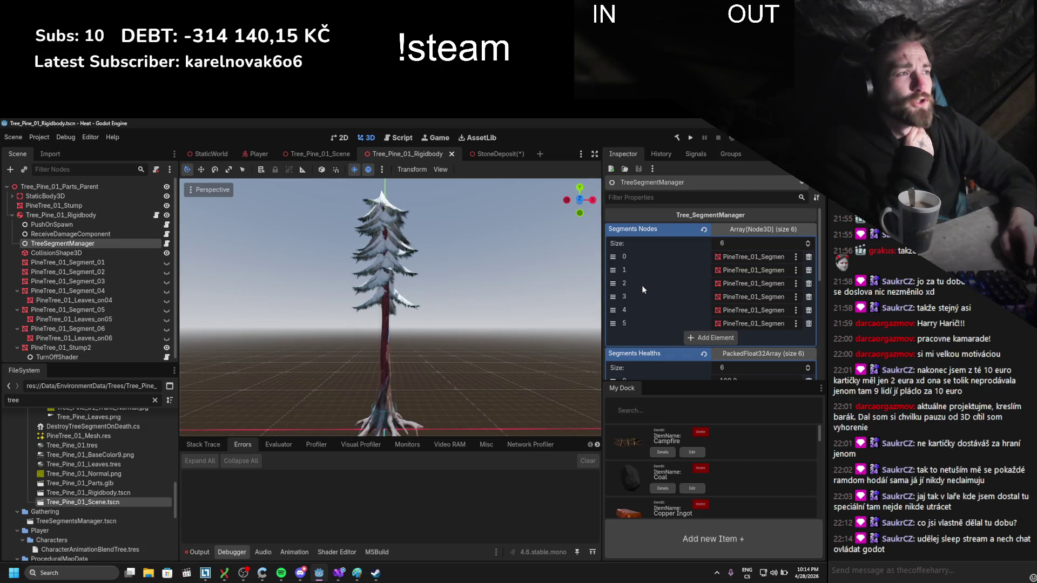
{"action": "scroll", "coordinate": [643, 286], "scroll_direction": "down", "scroll_amount": 3}
{"action": "scroll", "coordinate": [642, 285], "scroll_direction": "down", "scroll_amount": 3}
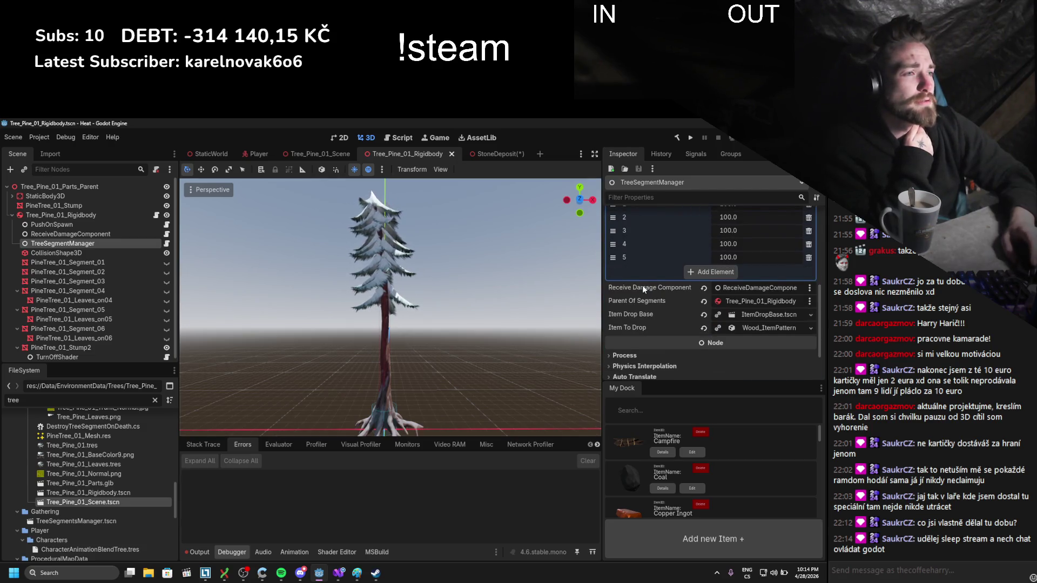
{"action": "scroll", "coordinate": [643, 285], "scroll_direction": "down", "scroll_amount": 2}
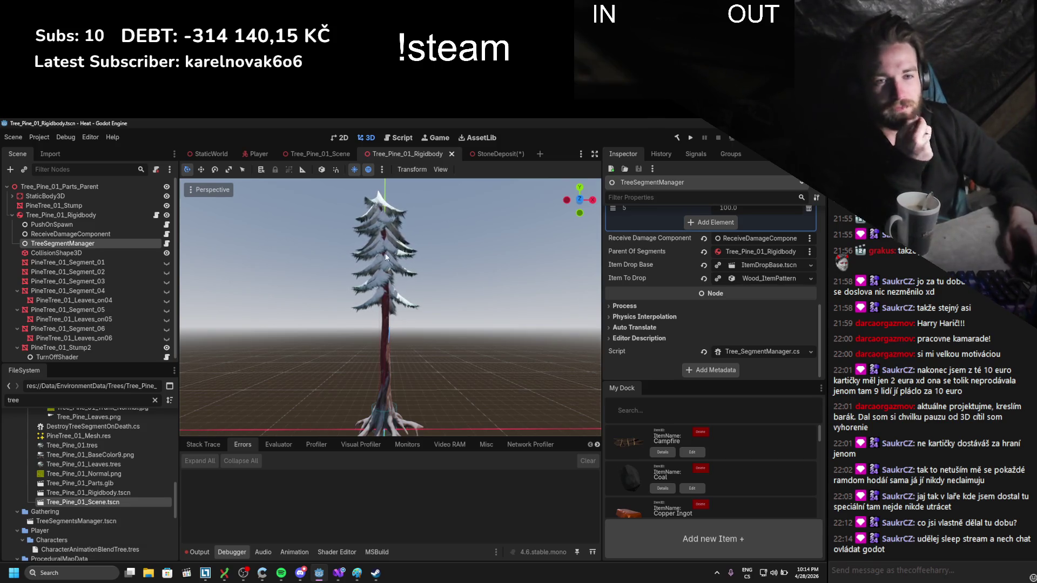
{"action": "scroll", "coordinate": [116, 467], "scroll_direction": "down", "scroll_amount": 5}
{"action": "scroll", "coordinate": [115, 465], "scroll_direction": "up", "scroll_amount": 9}
{"action": "scroll", "coordinate": [109, 465], "scroll_direction": "up", "scroll_amount": 8}
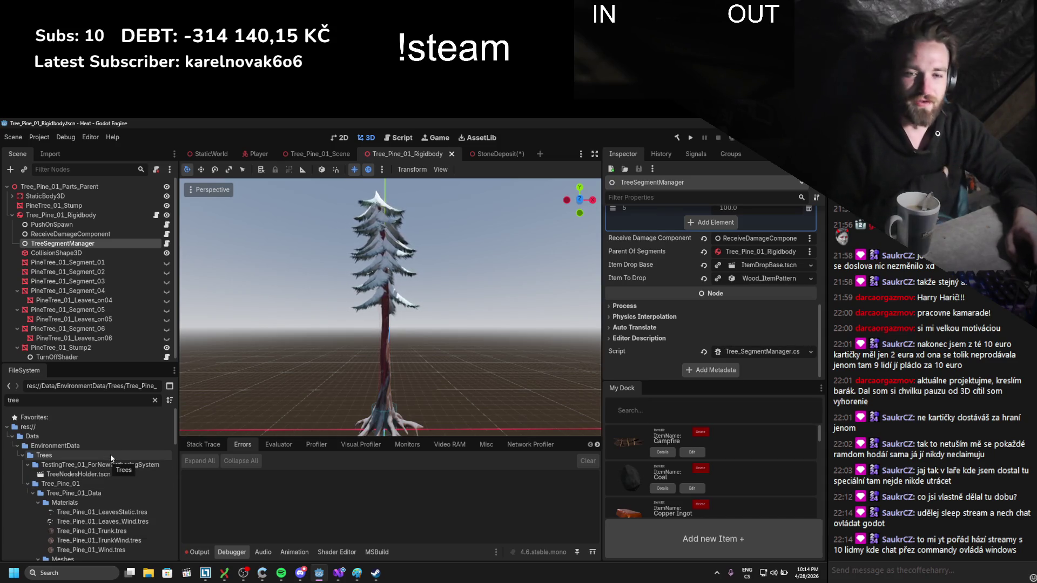
- Clear the file filter, close both Tree_Pine_01 scene tabs, and return to StoneDeposit
{"action": "left_click", "coordinate": [155, 401]}
{"action": "scroll", "coordinate": [119, 471], "scroll_direction": "down", "scroll_amount": 3}
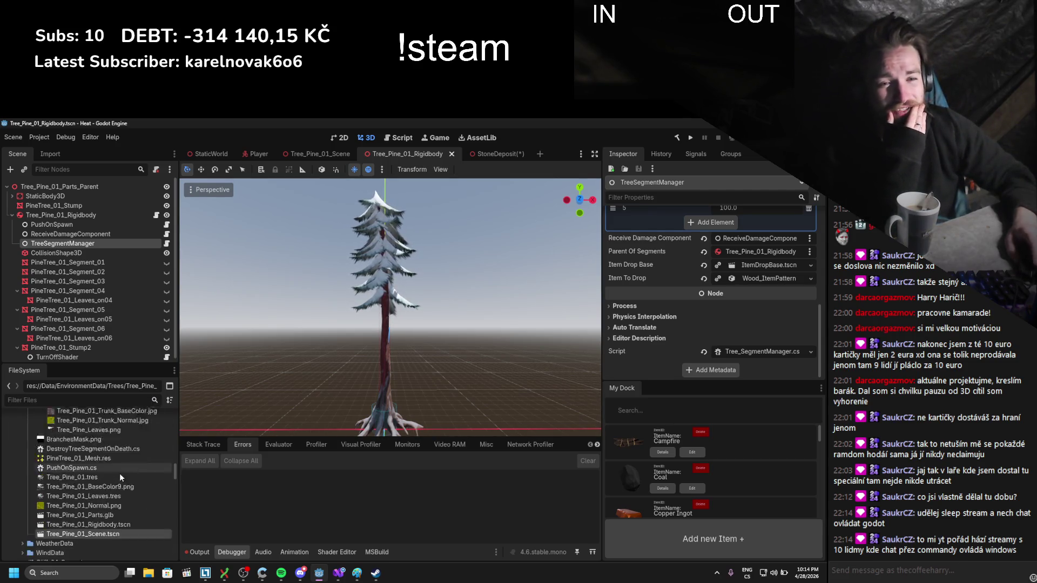
{"action": "scroll", "coordinate": [119, 471], "scroll_direction": "down", "scroll_amount": 6}
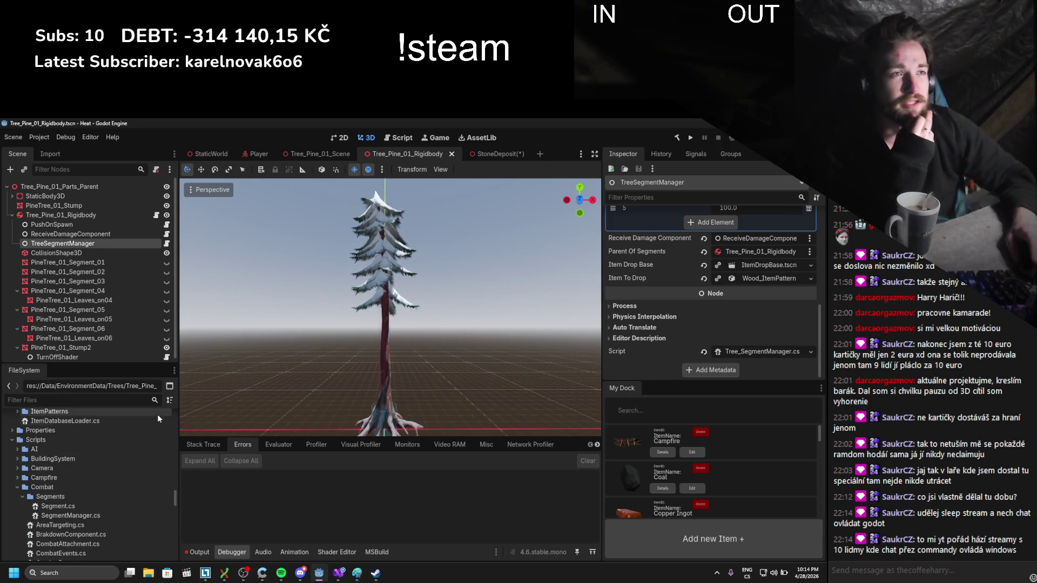
{"action": "left_click", "coordinate": [452, 154]}
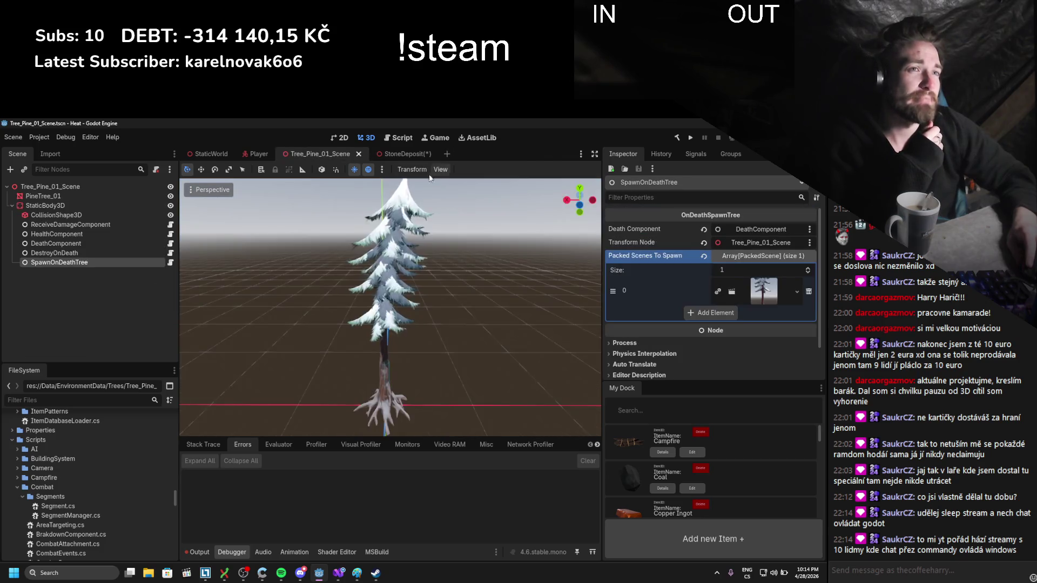
{"action": "left_click", "coordinate": [355, 154]}
{"action": "left_click", "coordinate": [321, 157]}
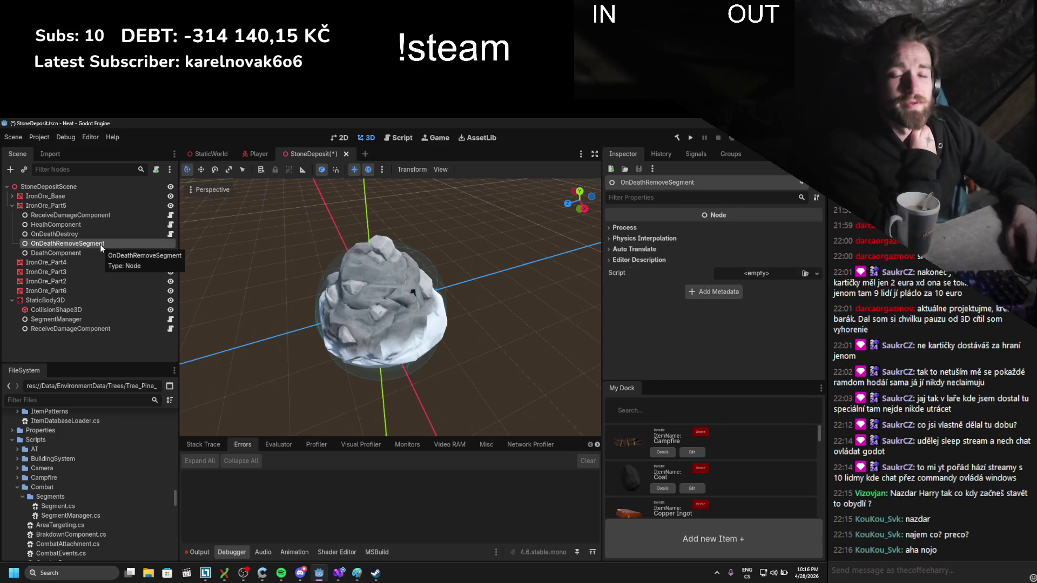
- Drag ItemsDropOnDamage.cs onto the OnDeathRemoveSegment node's Script slot
{"action": "scroll", "coordinate": [95, 462], "scroll_direction": "down", "scroll_amount": 5}
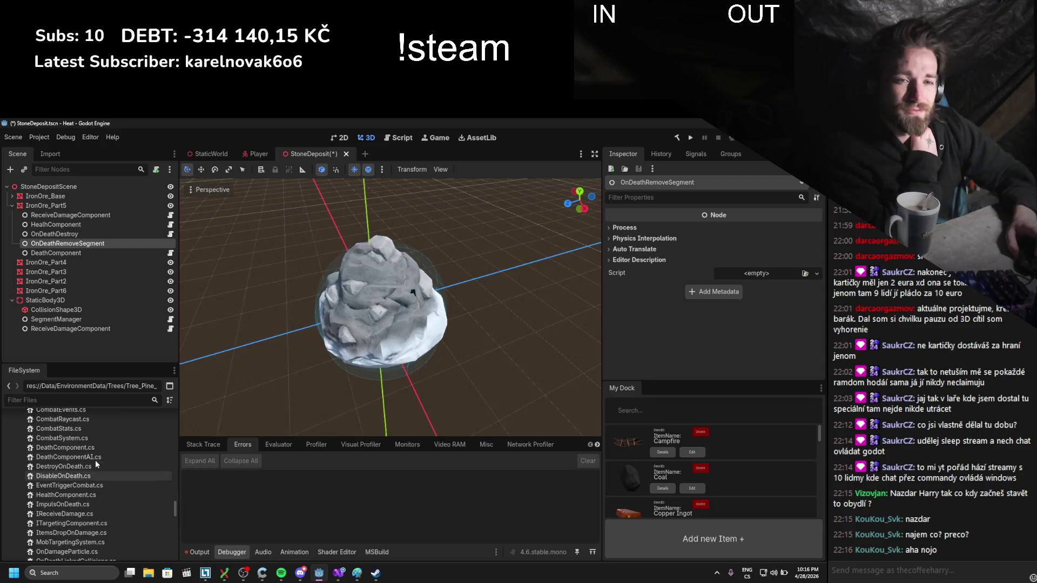
{"action": "scroll", "coordinate": [95, 460], "scroll_direction": "up", "scroll_amount": 2}
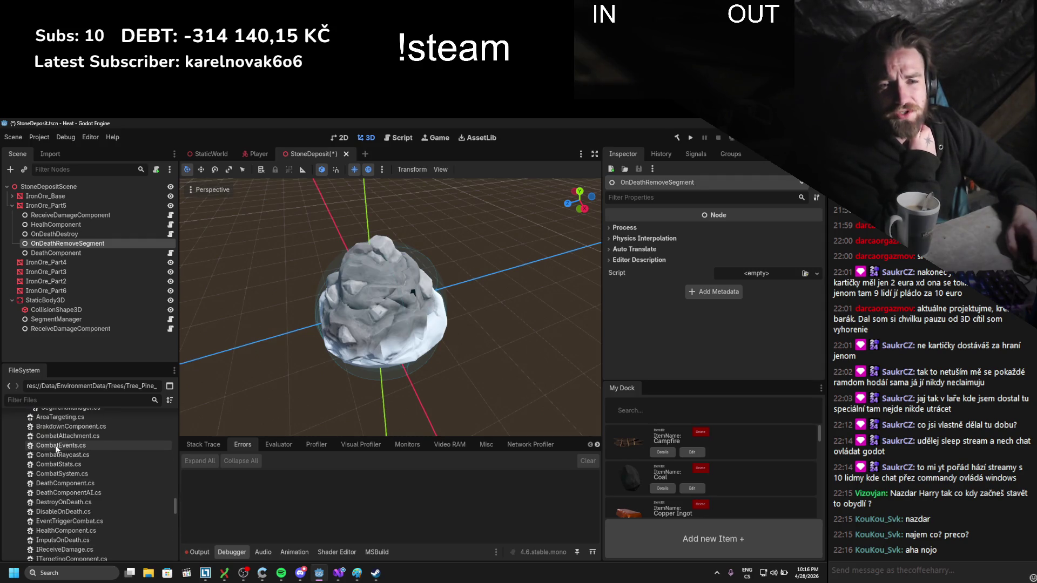
{"action": "scroll", "coordinate": [56, 449], "scroll_direction": "down", "scroll_amount": 5}
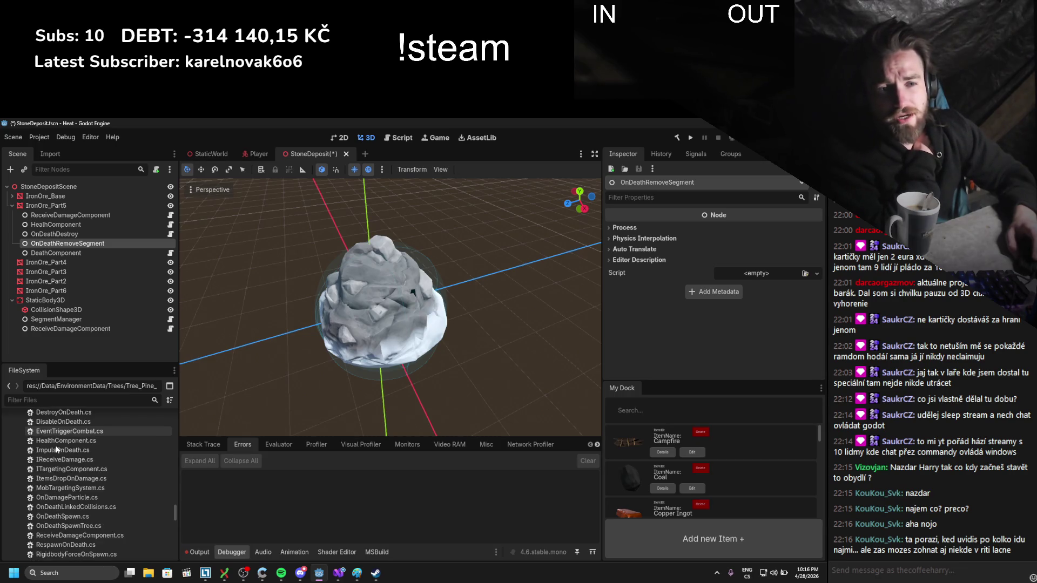
{"action": "left_click", "coordinate": [67, 477]}
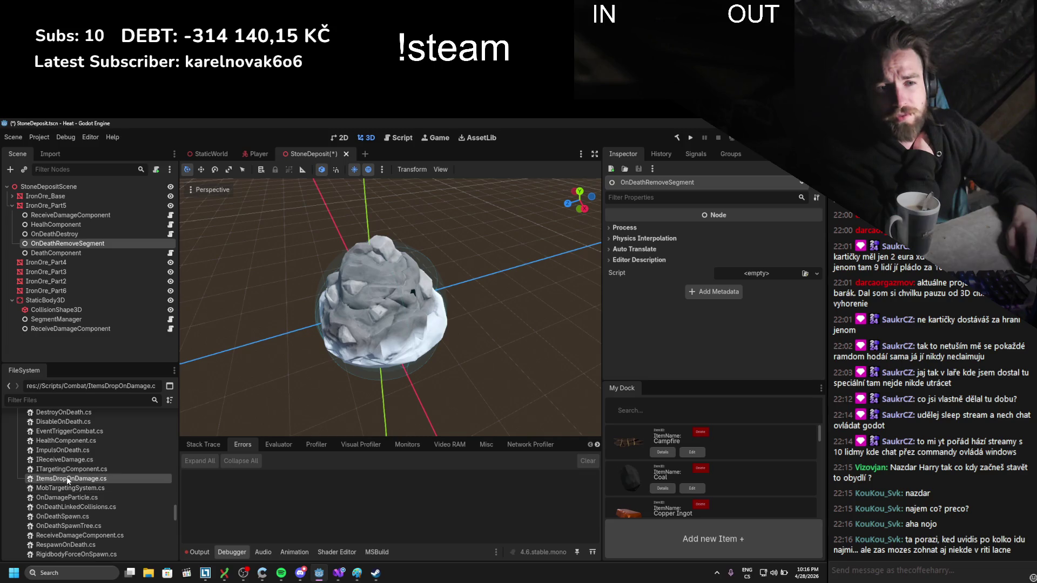
{"action": "left_click_drag", "start_coordinate": [67, 478], "coordinate": [756, 273]}
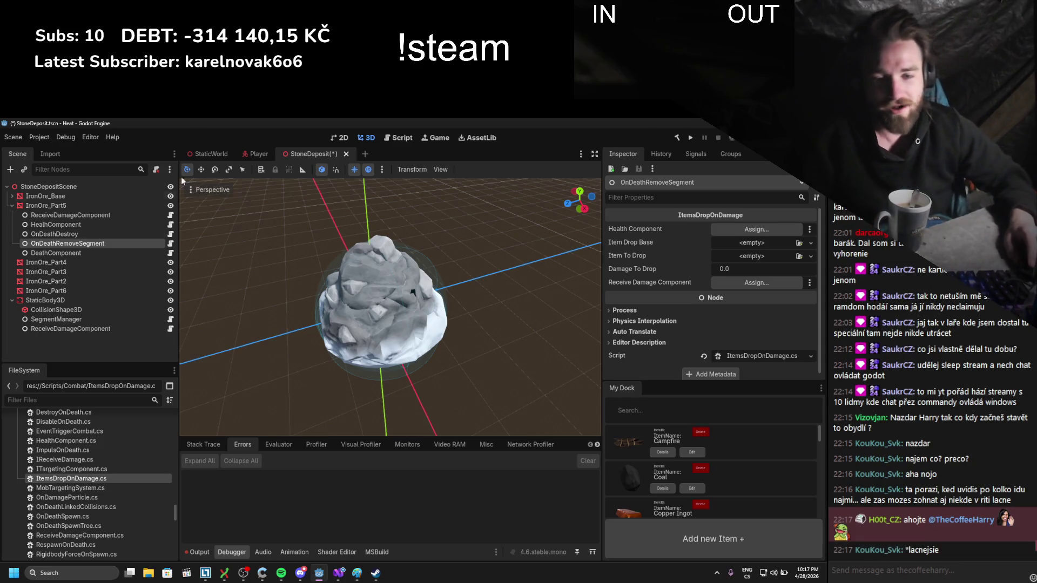
{"action": "left_click", "coordinate": [104, 245]}
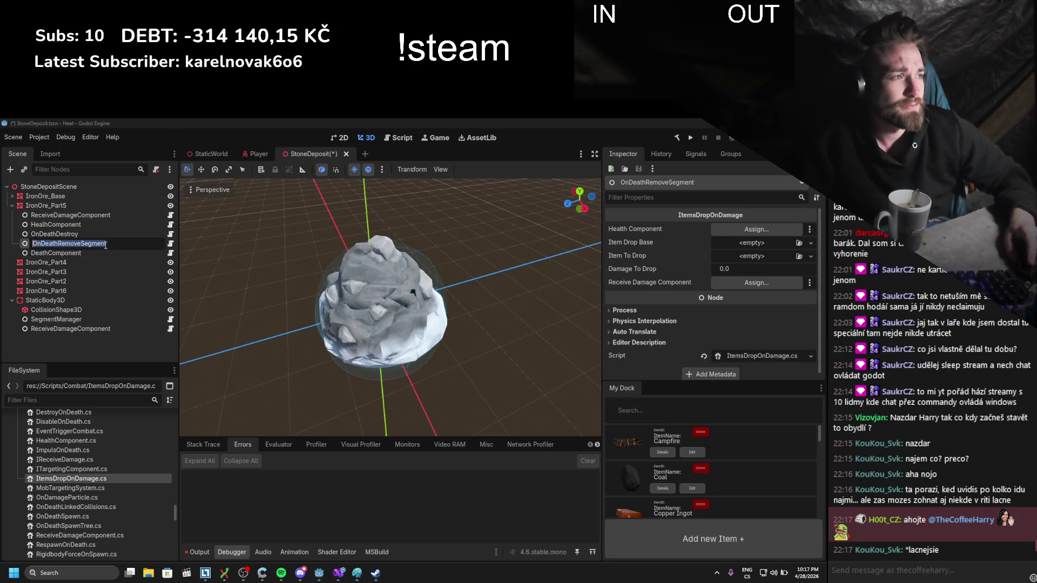
- Rename the node ItemsDropOnDamage and link HealthComponent as its Health Component
{"action": "type", "text": "ItemsDropOnDama"}
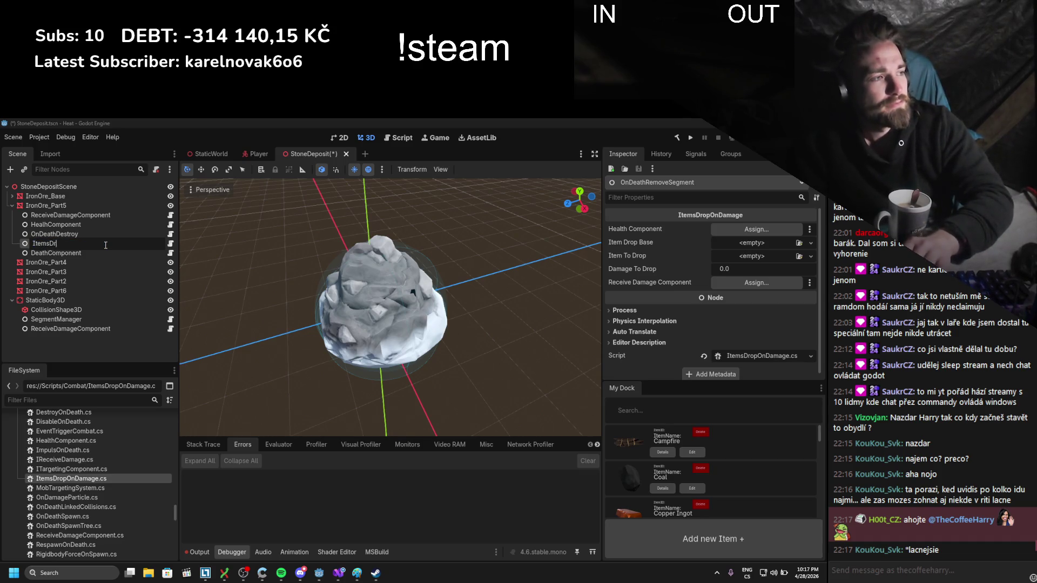
{"action": "type", "text": "ge"}
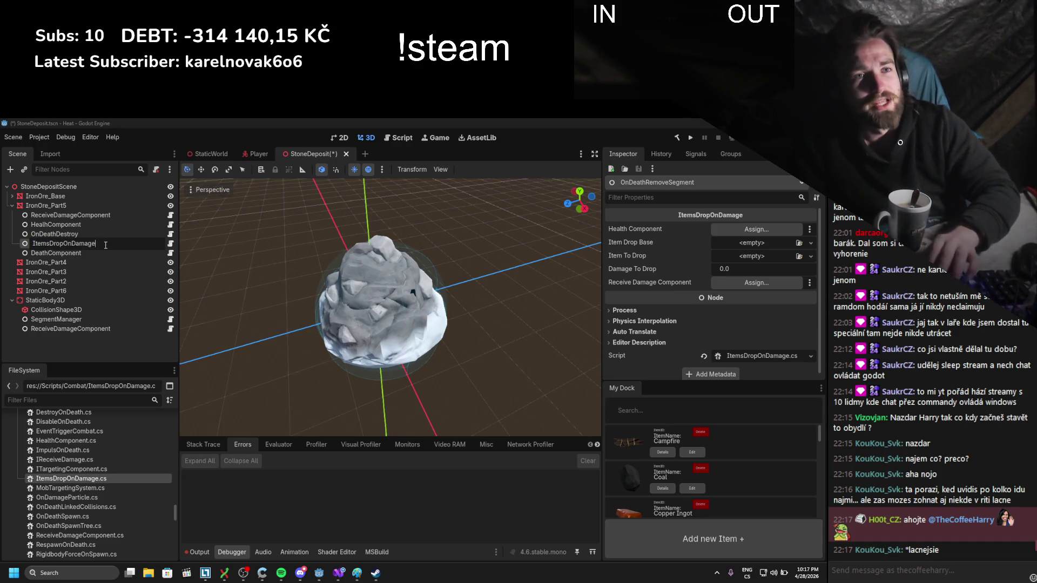
{"action": "key", "text": "Return"}
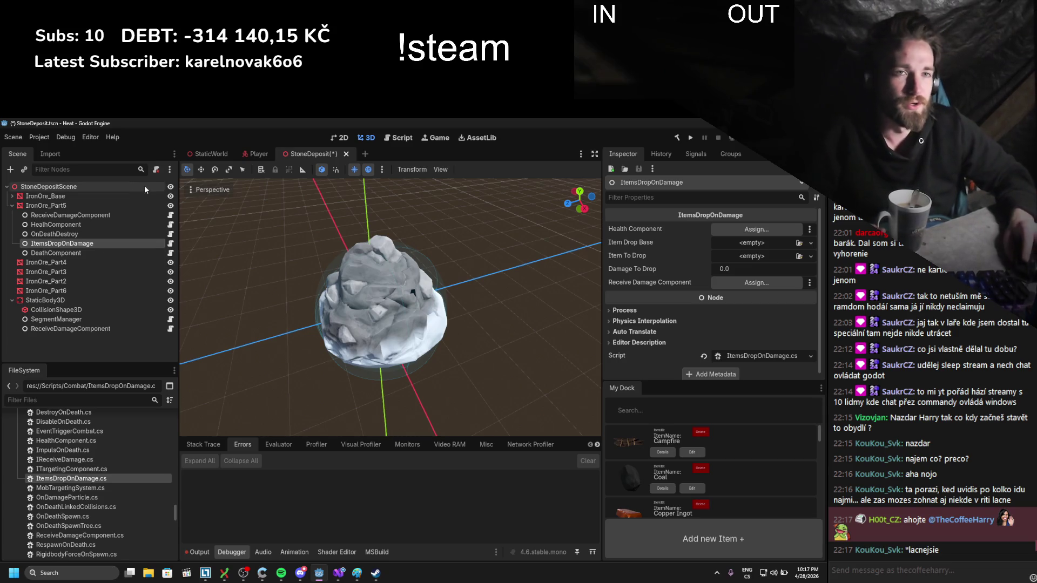
{"action": "scroll", "coordinate": [43, 497], "scroll_direction": "down", "scroll_amount": 5}
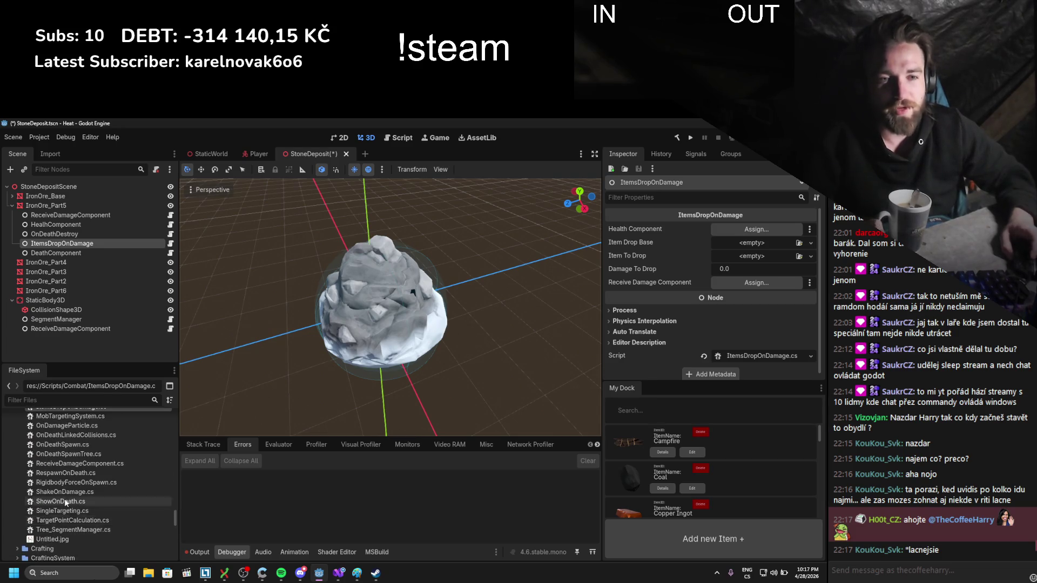
{"action": "scroll", "coordinate": [64, 500], "scroll_direction": "up", "scroll_amount": 5}
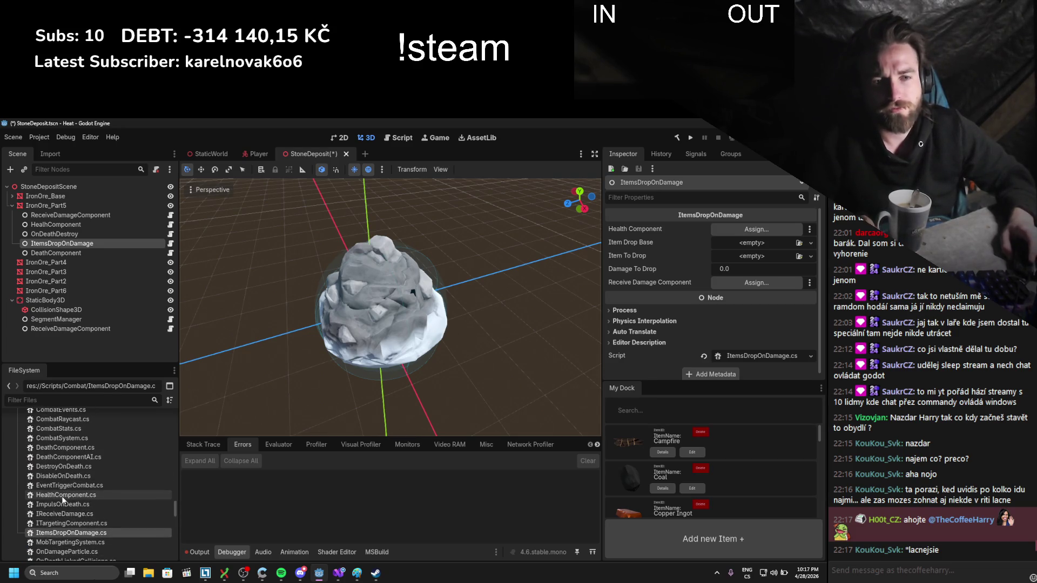
{"action": "left_click_drag", "start_coordinate": [86, 224], "coordinate": [743, 233]}
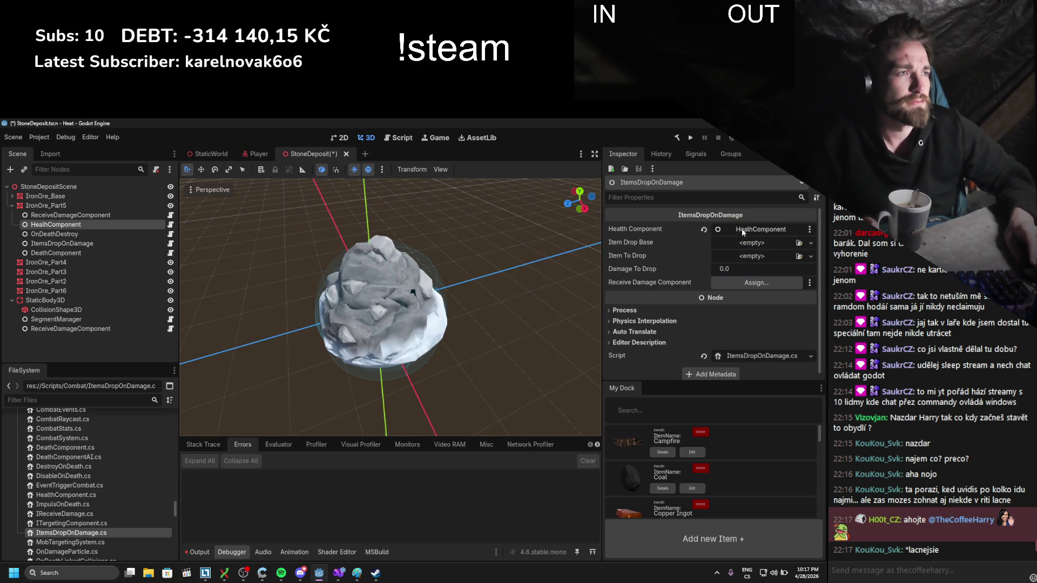
- Filter files for 'itemdrop' and set ItemDropBase.tscn as the Item Drop Base
{"action": "left_click", "coordinate": [40, 403]}
{"action": "type", "text": "itemdrop"}
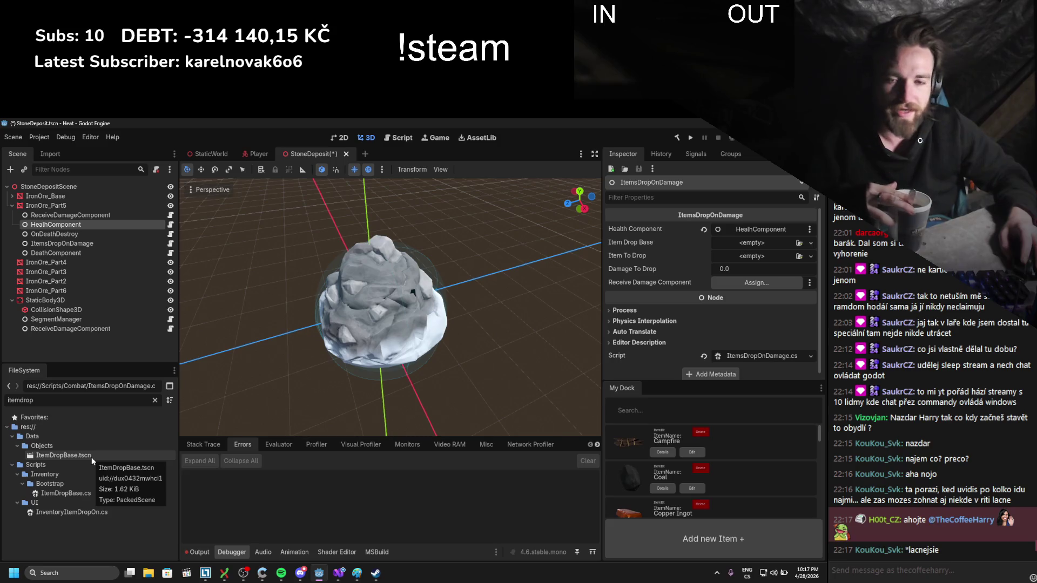
{"action": "mouse_move", "coordinate": [92, 457]}
{"action": "left_mouse_down"}
{"action": "mouse_move", "coordinate": [74, 462]}
{"action": "mouse_move", "coordinate": [703, 300]}
{"action": "mouse_move", "coordinate": [755, 246]}
{"action": "left_mouse_up"}
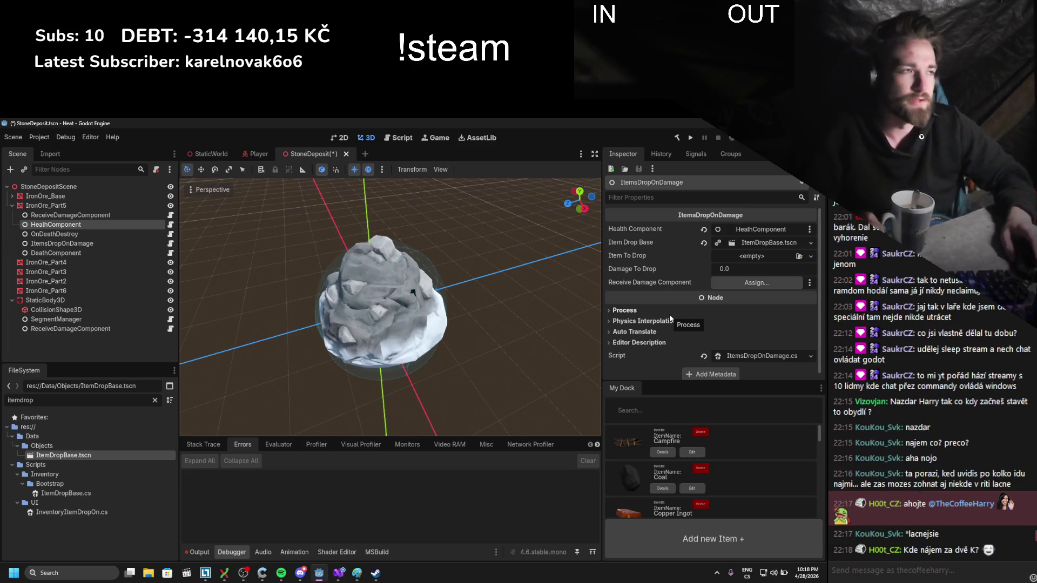
{"action": "left_click", "coordinate": [800, 257]}
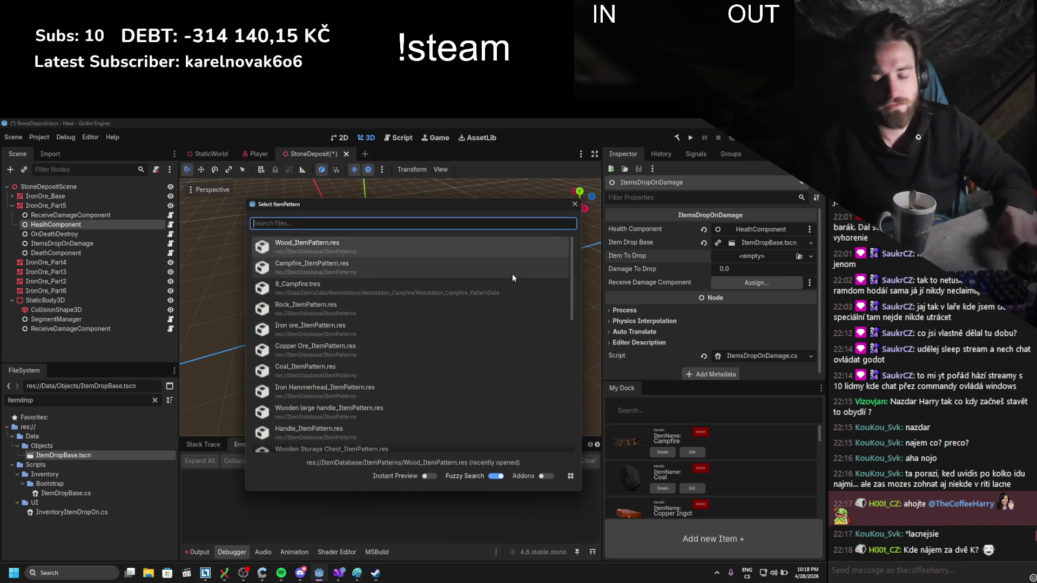
- Search 'stone' and pick Rock_ItemPattern as the Item To Drop
{"action": "type", "text": "stone"}
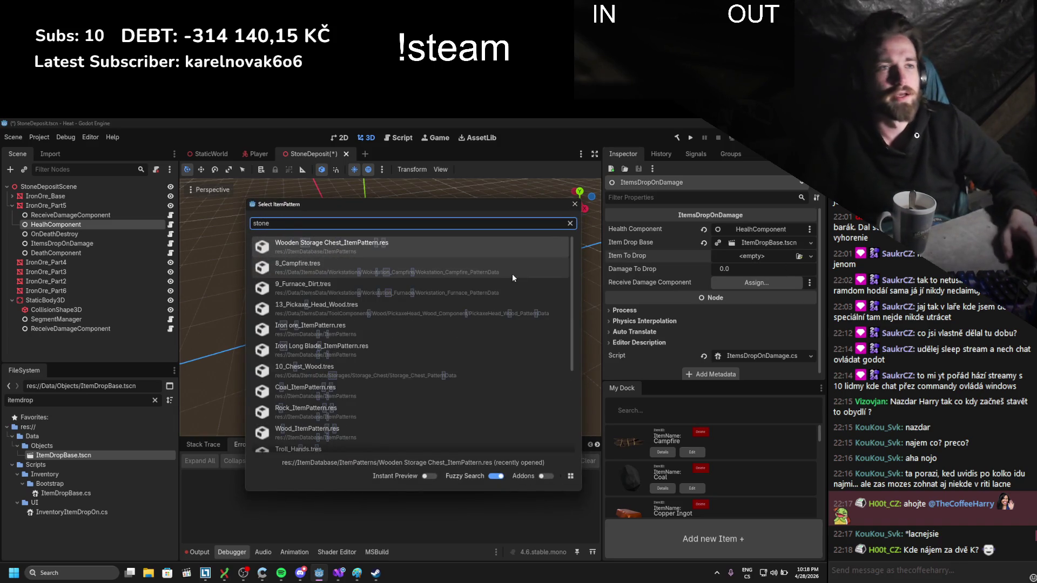
{"action": "scroll", "coordinate": [395, 292], "scroll_direction": "down", "scroll_amount": 2}
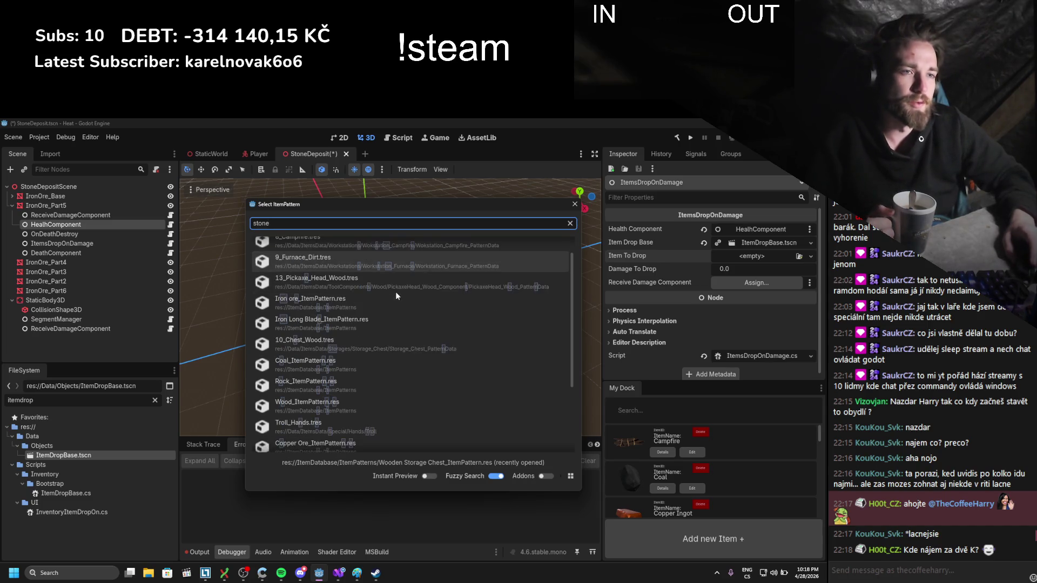
{"action": "scroll", "coordinate": [395, 291], "scroll_direction": "down", "scroll_amount": 1}
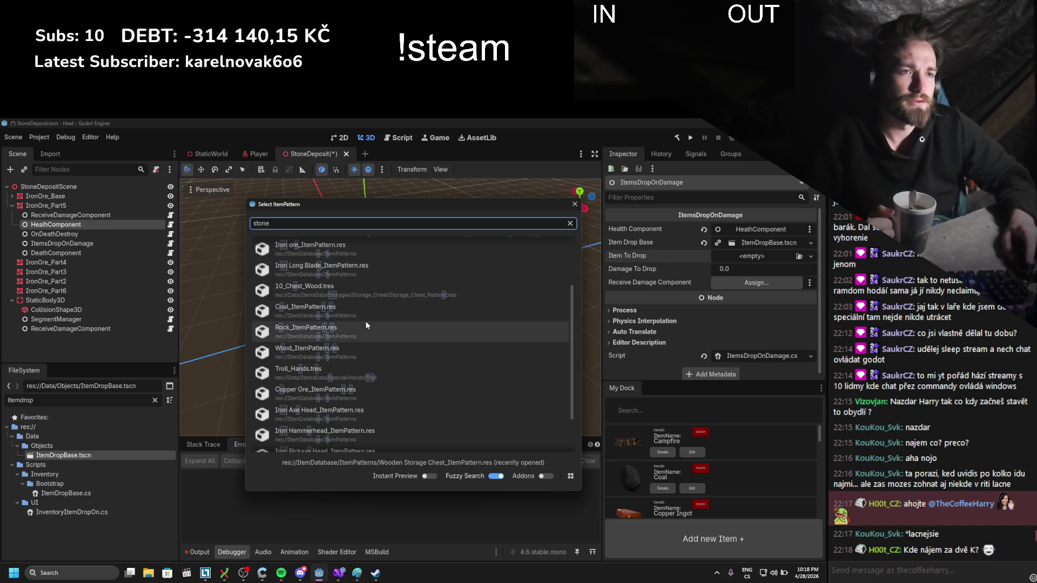
{"action": "left_click", "coordinate": [364, 324]}
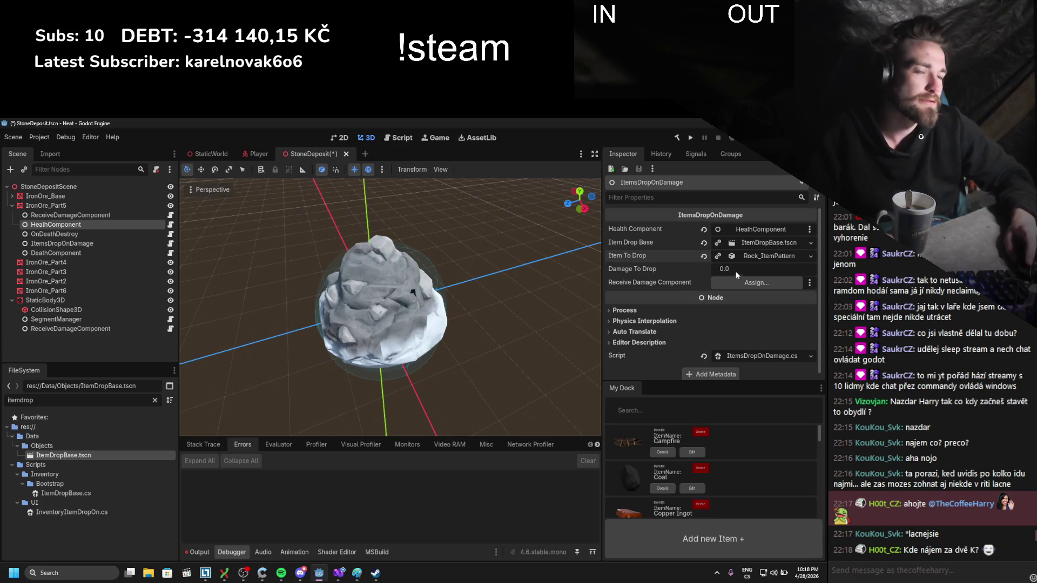
- Set Damage To Drop to 100 and link ReceiveDamageComponent as the Receive Damage Component
{"action": "left_click", "coordinate": [772, 273]}
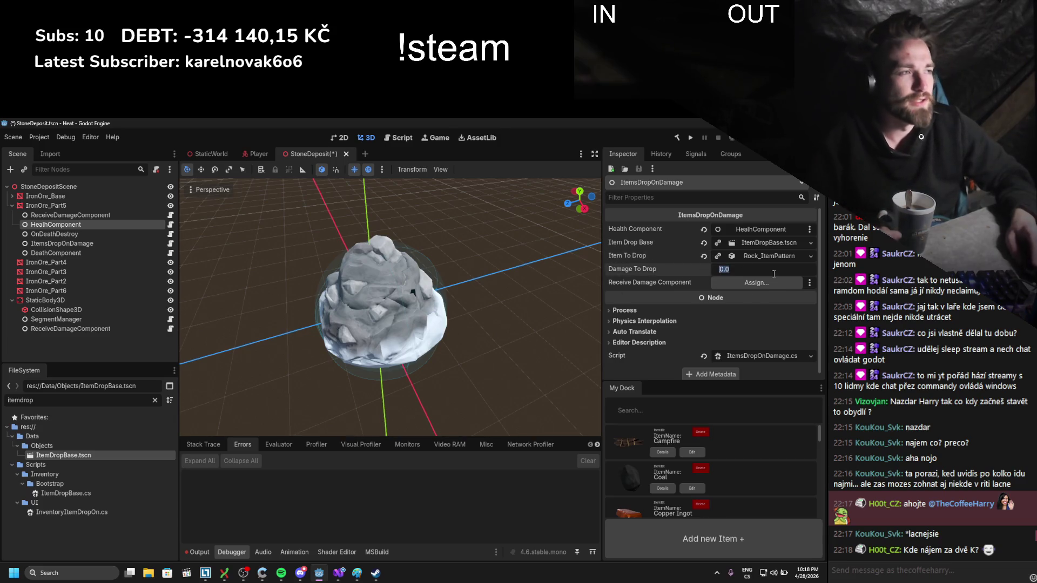
{"action": "type", "text": "100"}
{"action": "key", "text": "Return"}
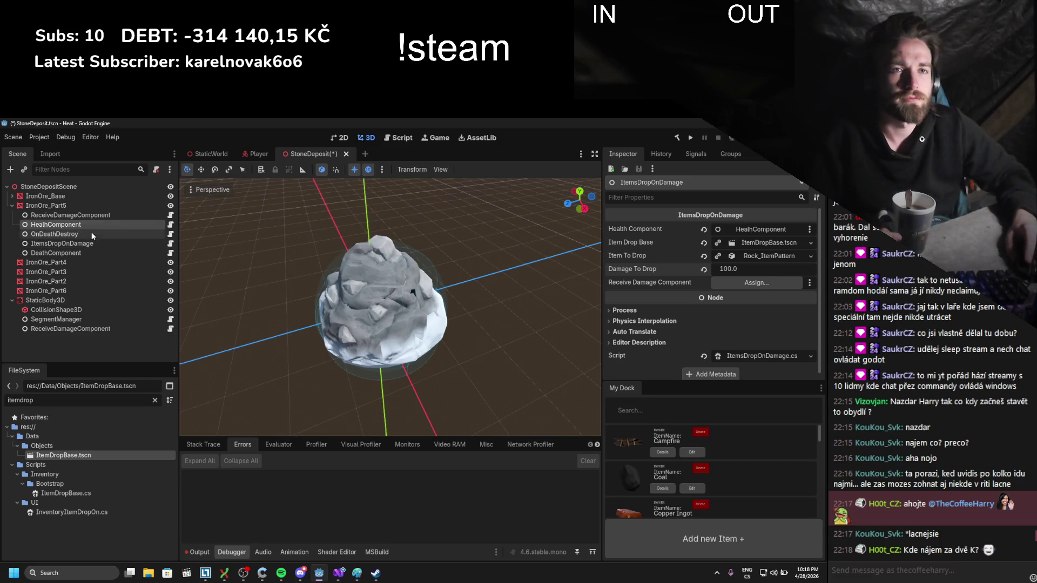
{"action": "left_click_drag", "start_coordinate": [87, 215], "coordinate": [770, 277]}
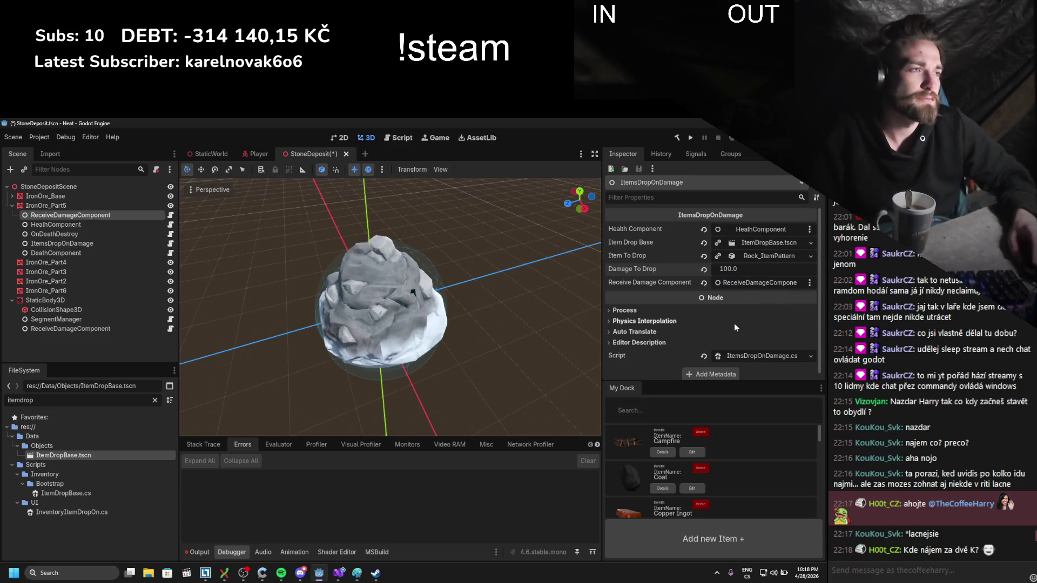
- Save the StoneDeposit scene and assign DeathComponent to OnDeathDestroy's Death Component field
{"action": "key", "text": "ctrl+s"}
{"action": "left_click", "coordinate": [115, 223]}
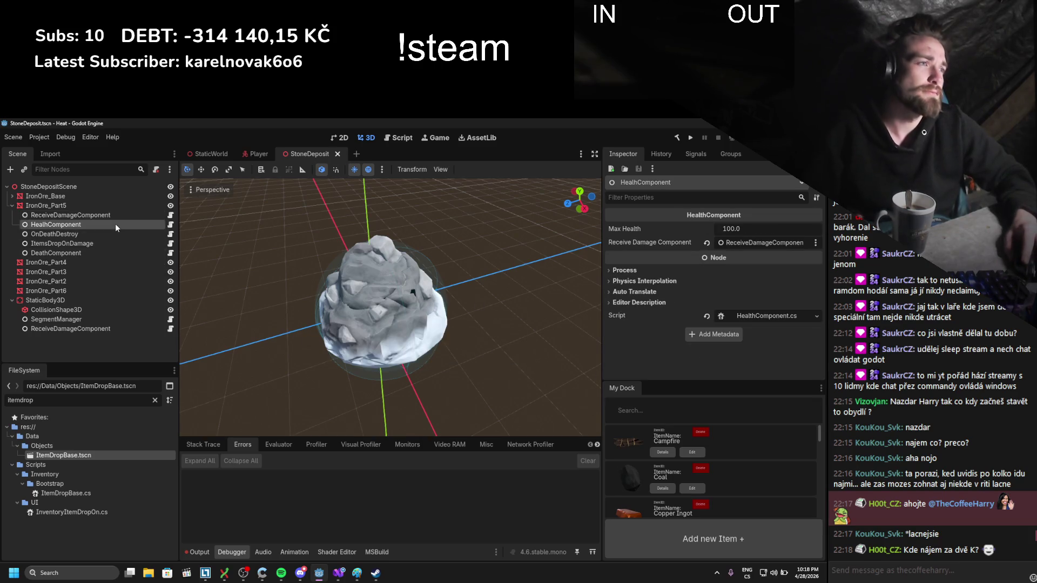
{"action": "left_click", "coordinate": [88, 238]}
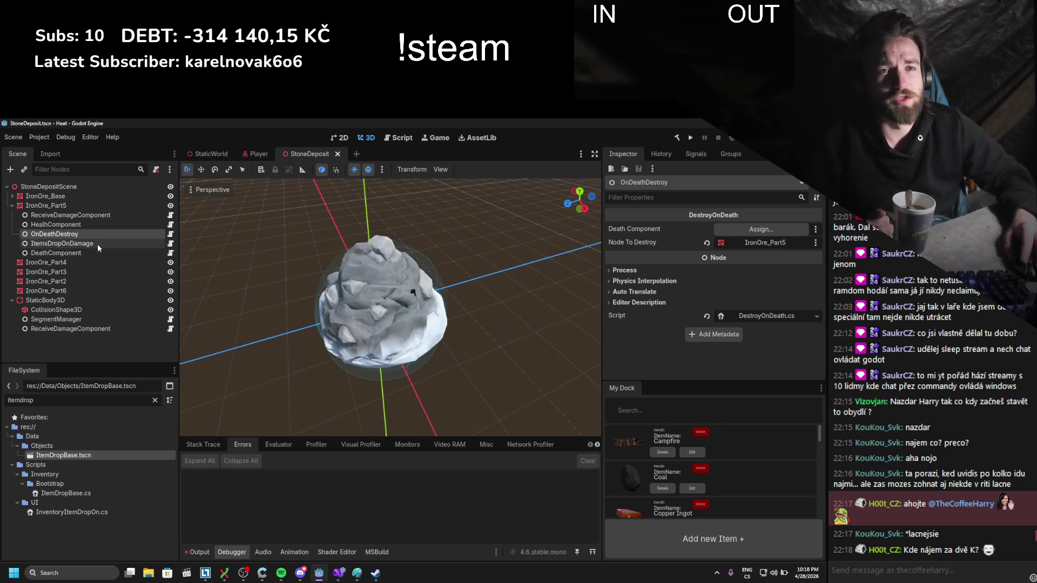
{"action": "mouse_move", "coordinate": [64, 252]}
{"action": "left_mouse_down"}
{"action": "mouse_move", "coordinate": [354, 226]}
{"action": "mouse_move", "coordinate": [761, 229]}
{"action": "left_mouse_up"}
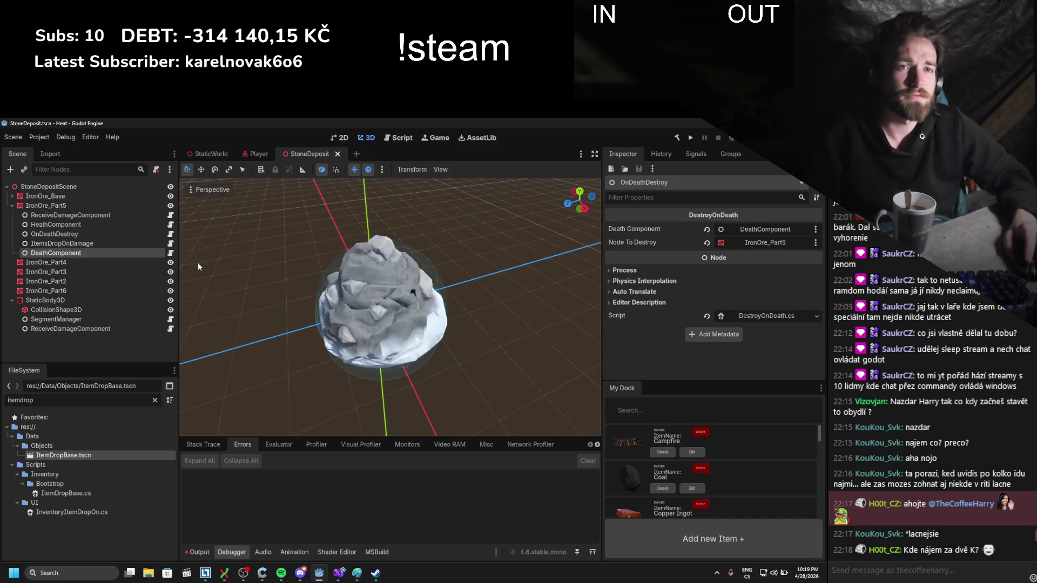
{"action": "left_click", "coordinate": [72, 243]}
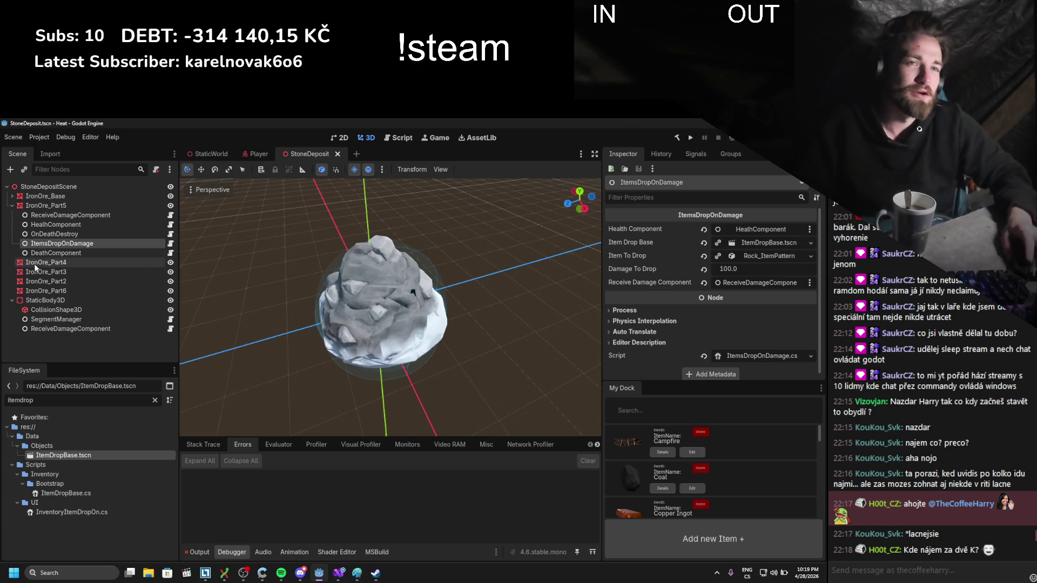
{"action": "left_click", "coordinate": [56, 253]}
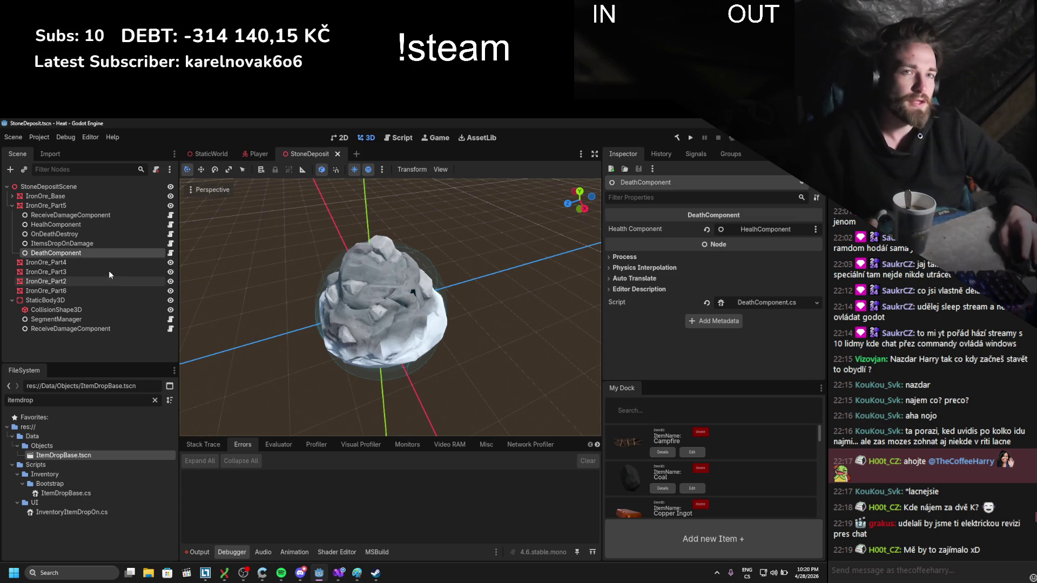
- Review HealthComponent and ReceiveDamageComponent, then bring up IronOre_Part5's node actions menu
{"action": "left_click", "coordinate": [86, 223]}
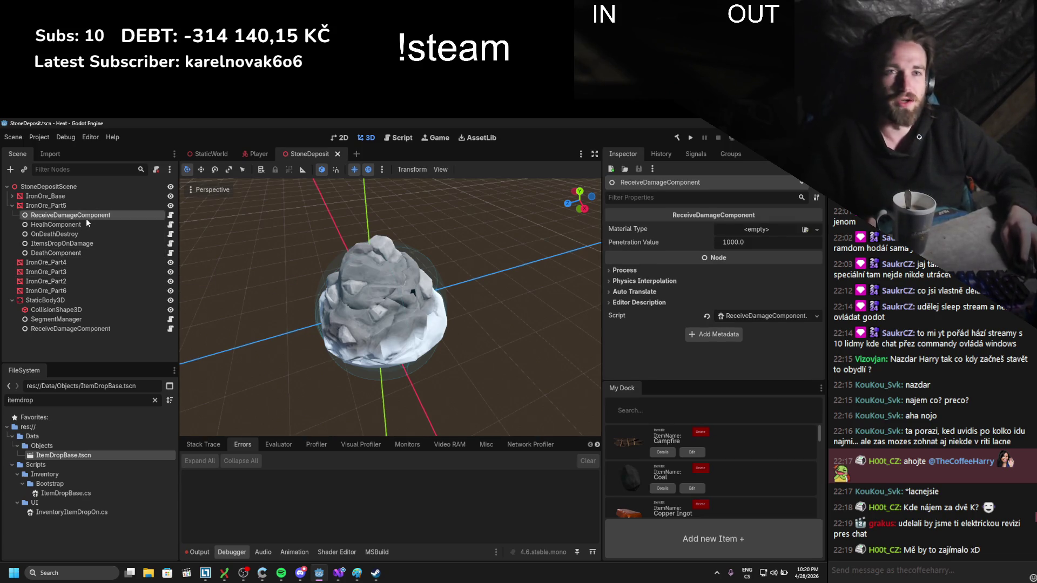
{"action": "left_click", "coordinate": [86, 215]}
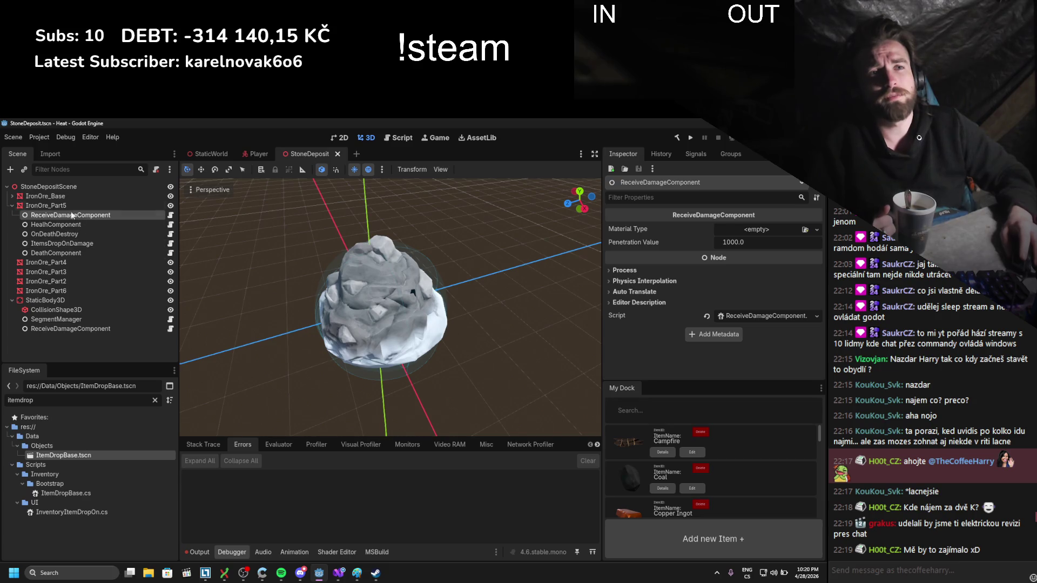
{"action": "right_click", "coordinate": [54, 206]}
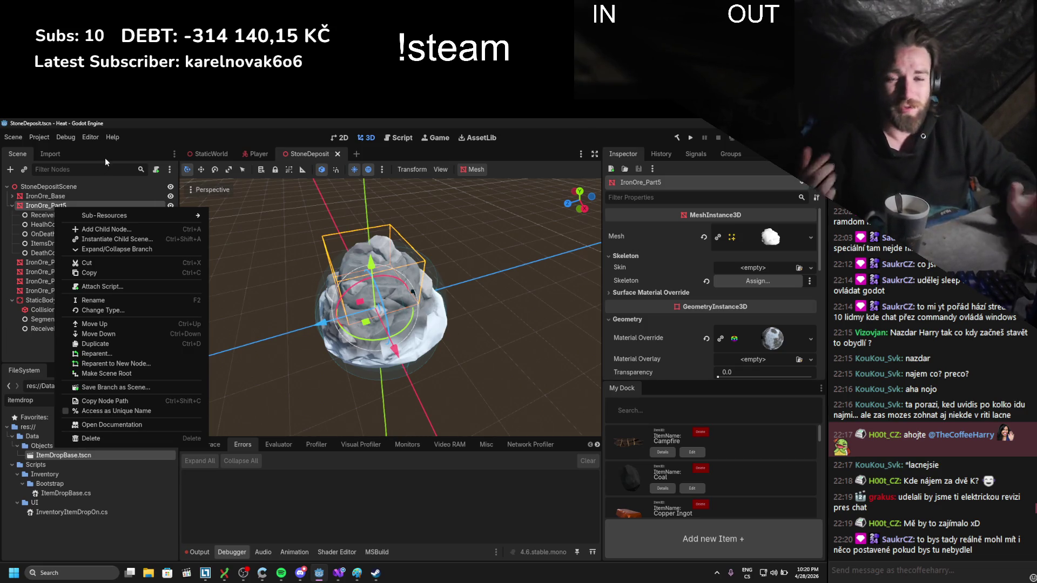
{"action": "left_click", "coordinate": [145, 124]}
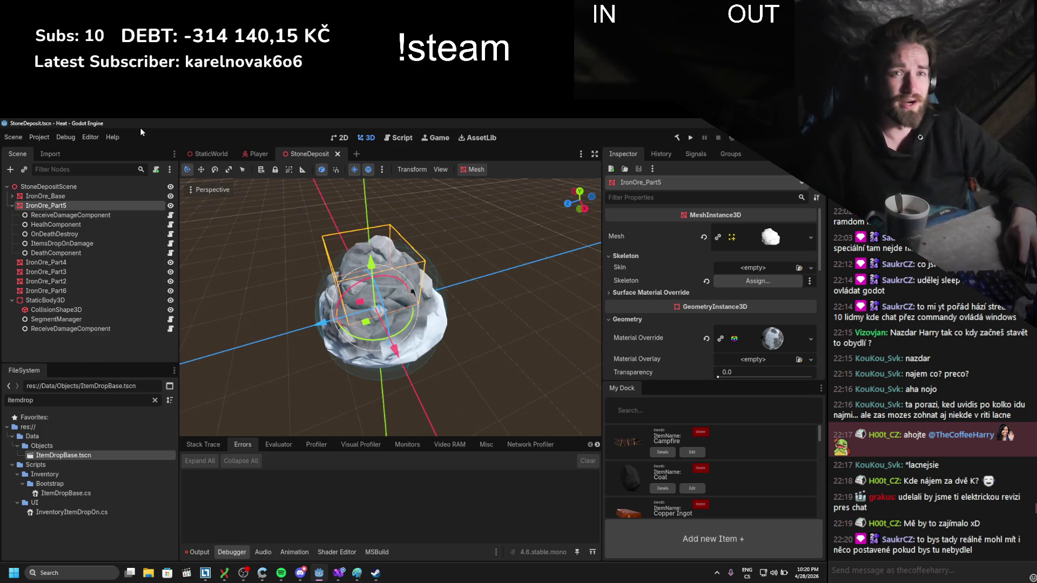
{"action": "right_click", "coordinate": [71, 204]}
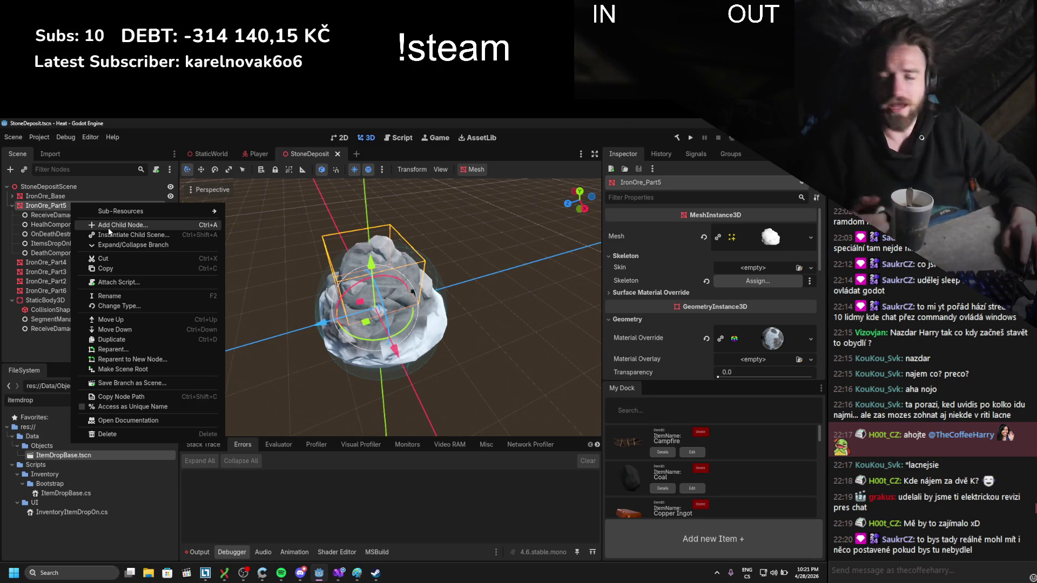
{"action": "left_click", "coordinate": [67, 573]}
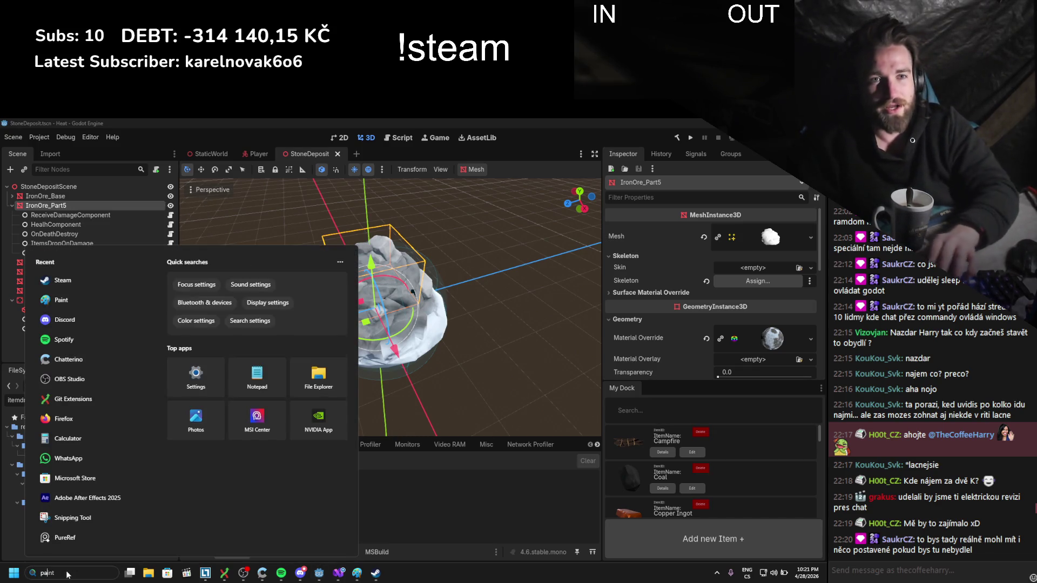
- Launch Paint and sketch two pointed marks under a mountain outline, undoing the last strokes
{"action": "type", "text": "paint"}
{"action": "key", "text": "Return"}
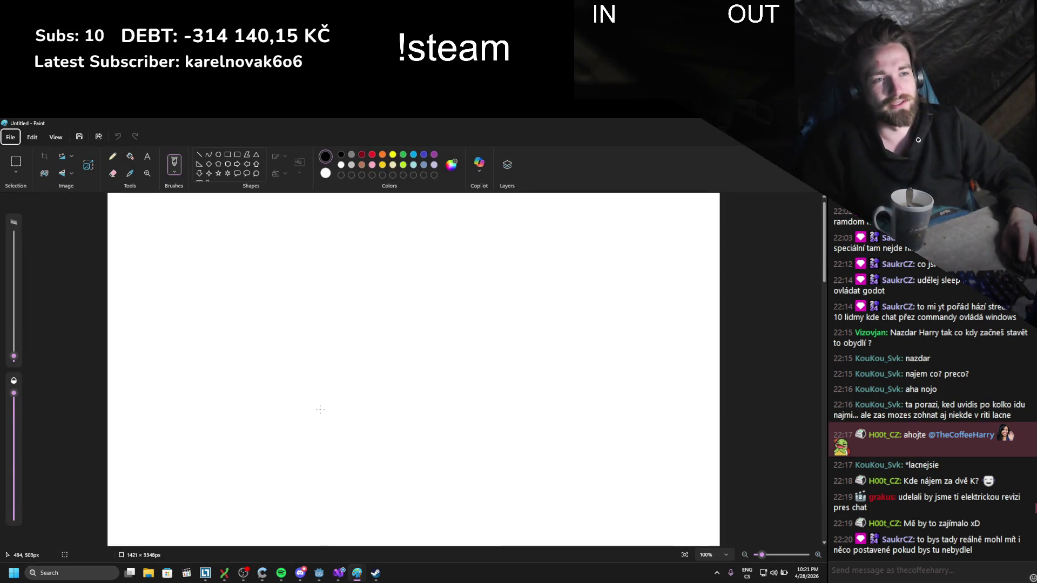
{"action": "mouse_move", "coordinate": [331, 371]}
{"action": "left_mouse_down"}
{"action": "mouse_move", "coordinate": [350, 418]}
{"action": "mouse_move", "coordinate": [332, 369]}
{"action": "mouse_move", "coordinate": [339, 397]}
{"action": "left_mouse_up"}
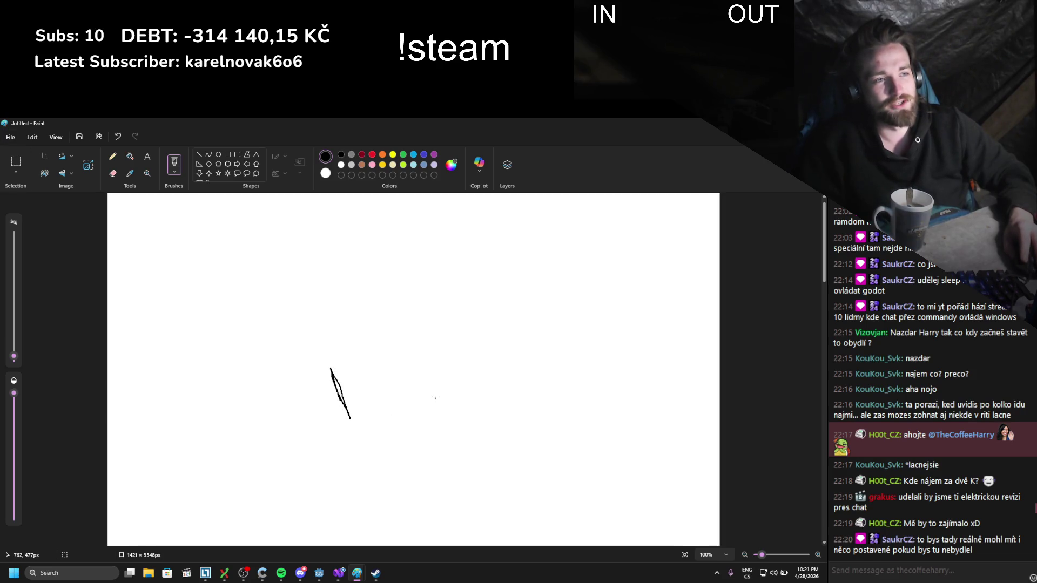
{"action": "left_click_drag", "start_coordinate": [425, 395], "coordinate": [437, 382]}
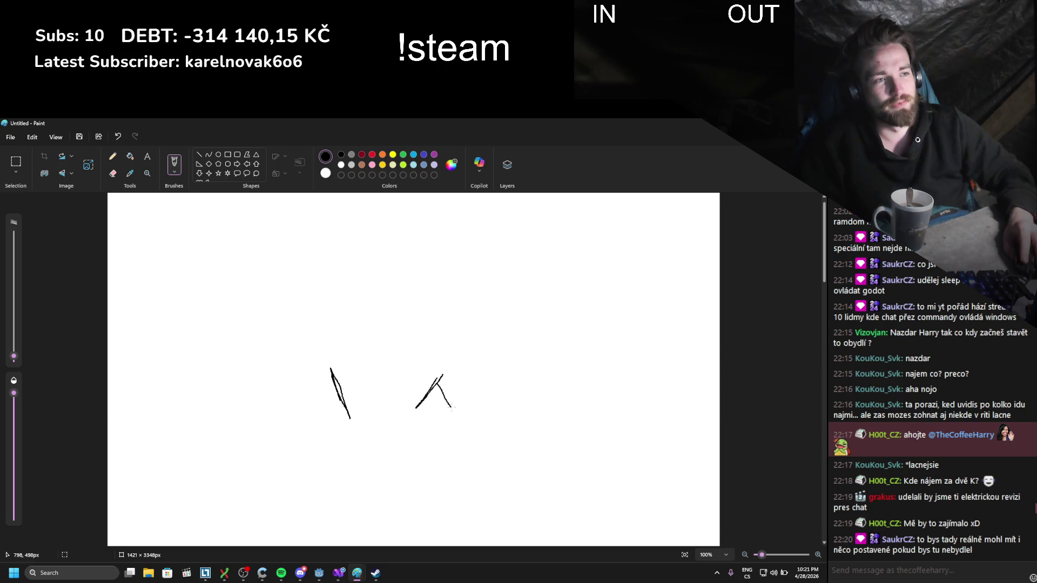
{"action": "mouse_move", "coordinate": [340, 386]}
{"action": "left_mouse_down"}
{"action": "mouse_move", "coordinate": [319, 407]}
{"action": "mouse_move", "coordinate": [339, 389]}
{"action": "left_mouse_up"}
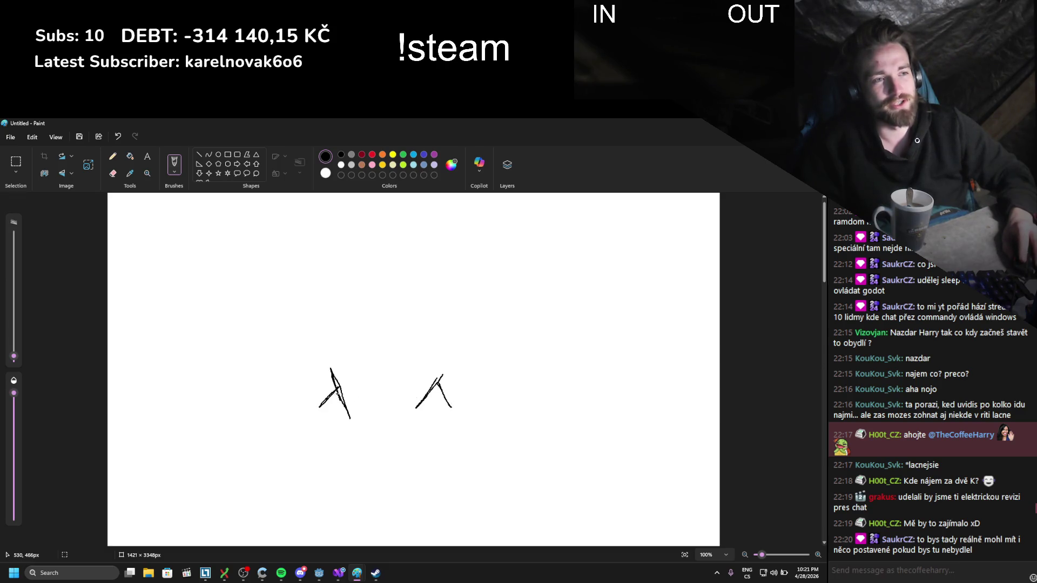
{"action": "mouse_move", "coordinate": [386, 360]}
{"action": "left_mouse_down"}
{"action": "mouse_move", "coordinate": [387, 402]}
{"action": "mouse_move", "coordinate": [386, 327]}
{"action": "left_mouse_up"}
{"action": "mouse_move", "coordinate": [269, 399]}
{"action": "left_mouse_down"}
{"action": "mouse_move", "coordinate": [382, 330]}
{"action": "mouse_move", "coordinate": [478, 416]}
{"action": "left_mouse_up"}
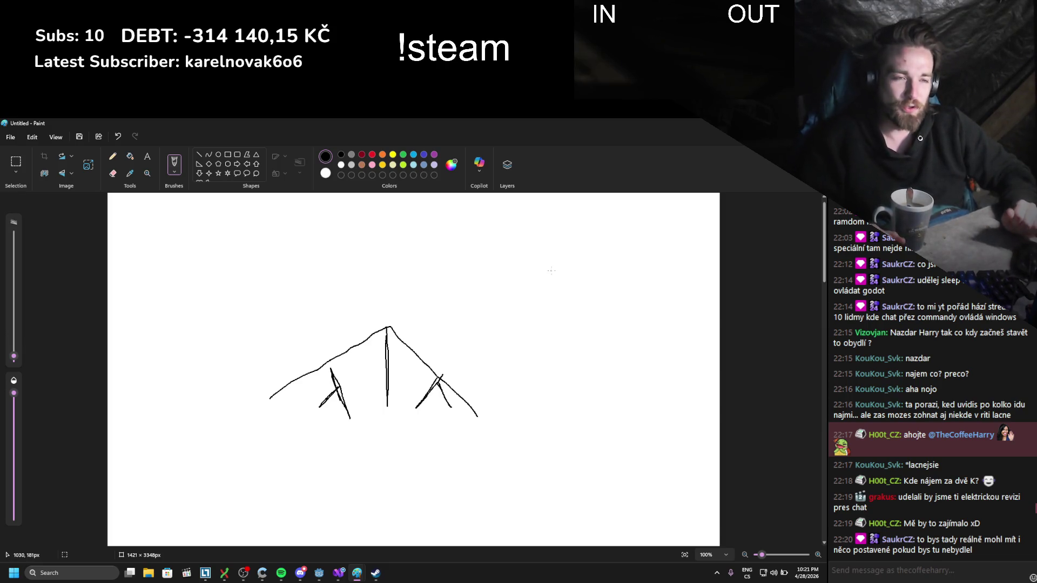
{"action": "left_click_drag", "start_coordinate": [351, 377], "coordinate": [349, 392]}
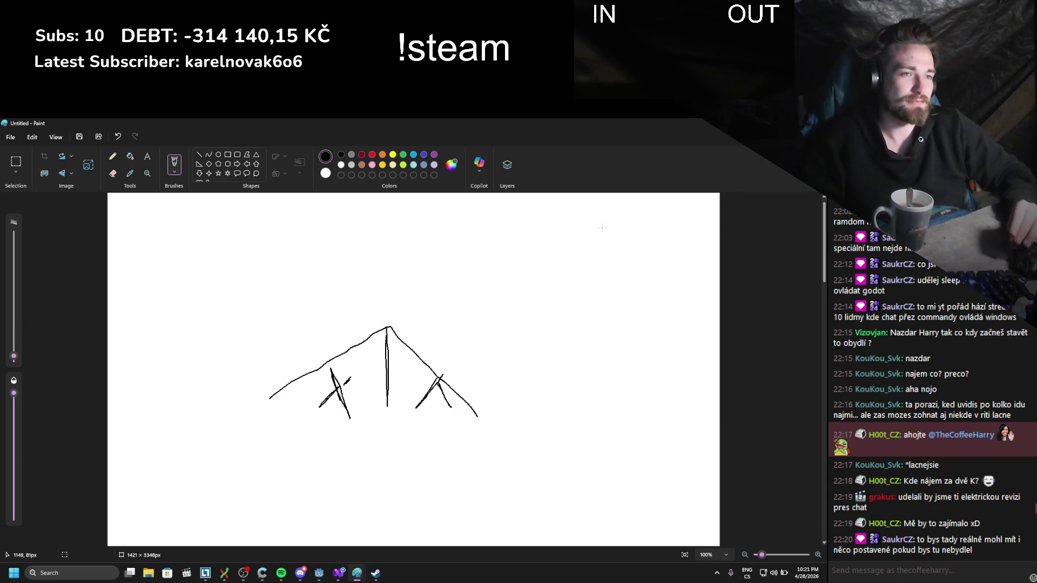
{"action": "key", "text": "ctrl+z"}
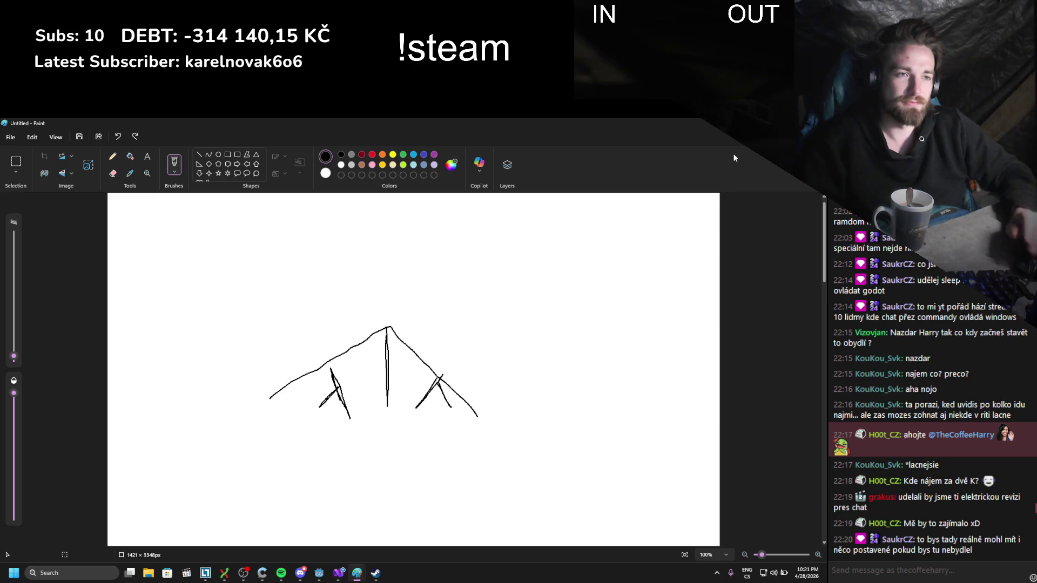
{"action": "key", "text": "ctrl+z"}
{"action": "key", "text": "ctrl+z"}
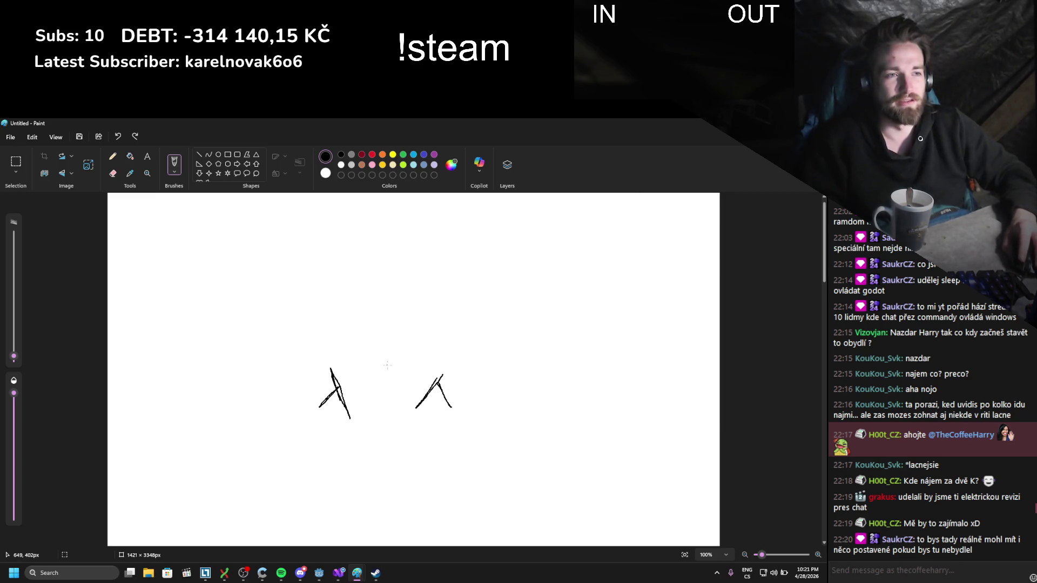
- Draw roof lines above the two marks, undo stray strokes, and return to Godot
{"action": "mouse_move", "coordinate": [334, 366]}
{"action": "left_mouse_down"}
{"action": "mouse_move", "coordinate": [384, 336]}
{"action": "mouse_move", "coordinate": [438, 367]}
{"action": "left_mouse_up"}
{"action": "left_click_drag", "start_coordinate": [397, 326], "coordinate": [438, 367]}
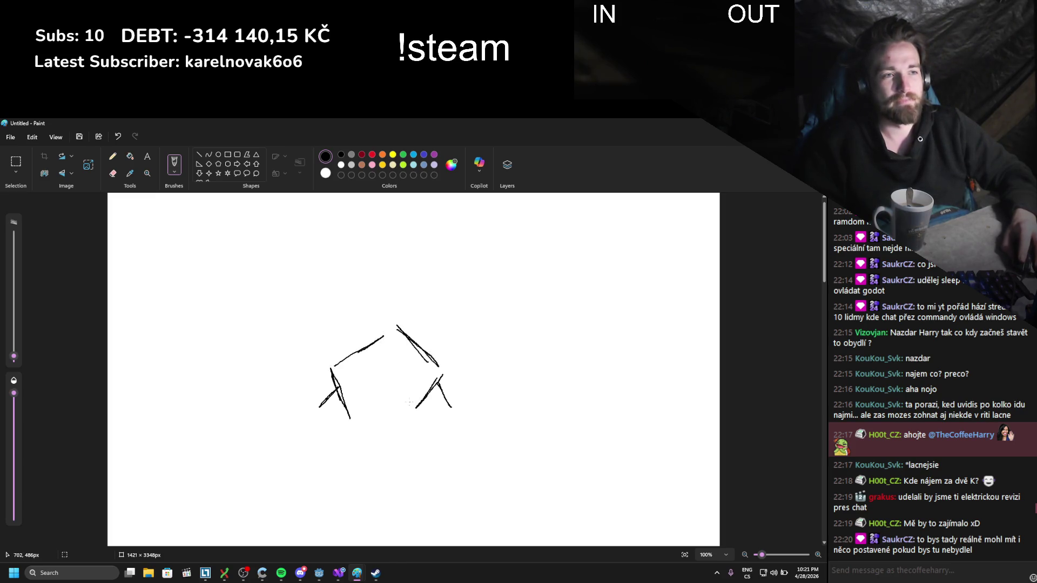
{"action": "left_click_drag", "start_coordinate": [388, 338], "coordinate": [390, 395]}
{"action": "key", "text": "ctrl+z"}
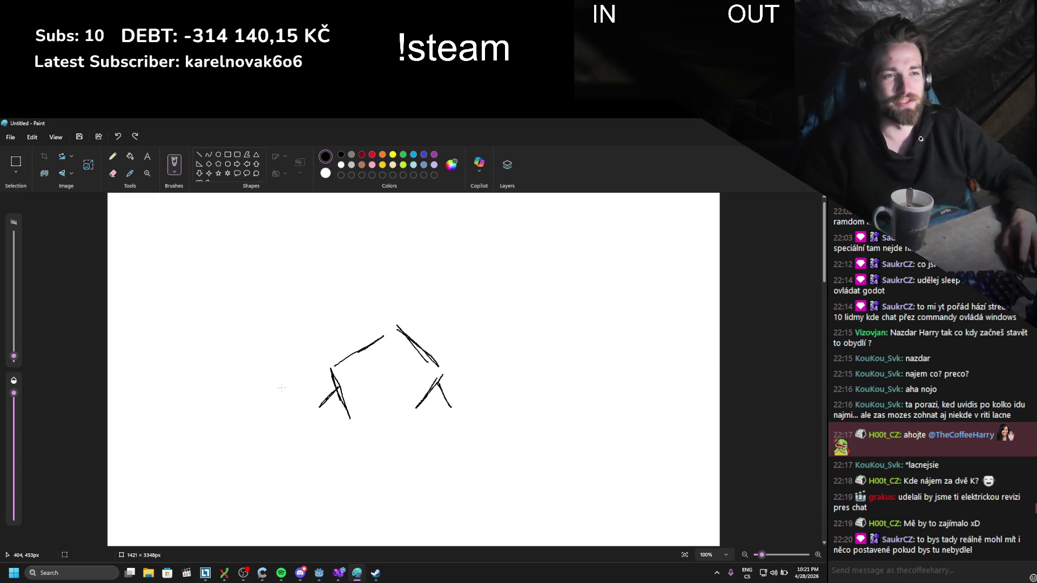
{"action": "mouse_move", "coordinate": [286, 397]}
{"action": "left_mouse_down"}
{"action": "mouse_move", "coordinate": [393, 324]}
{"action": "mouse_move", "coordinate": [475, 427]}
{"action": "left_mouse_up"}
{"action": "key", "text": "ctrl+z"}
{"action": "mouse_move", "coordinate": [304, 409]}
{"action": "left_mouse_down"}
{"action": "mouse_move", "coordinate": [315, 385]}
{"action": "mouse_move", "coordinate": [392, 326]}
{"action": "mouse_move", "coordinate": [437, 362]}
{"action": "mouse_move", "coordinate": [459, 410]}
{"action": "left_mouse_up"}
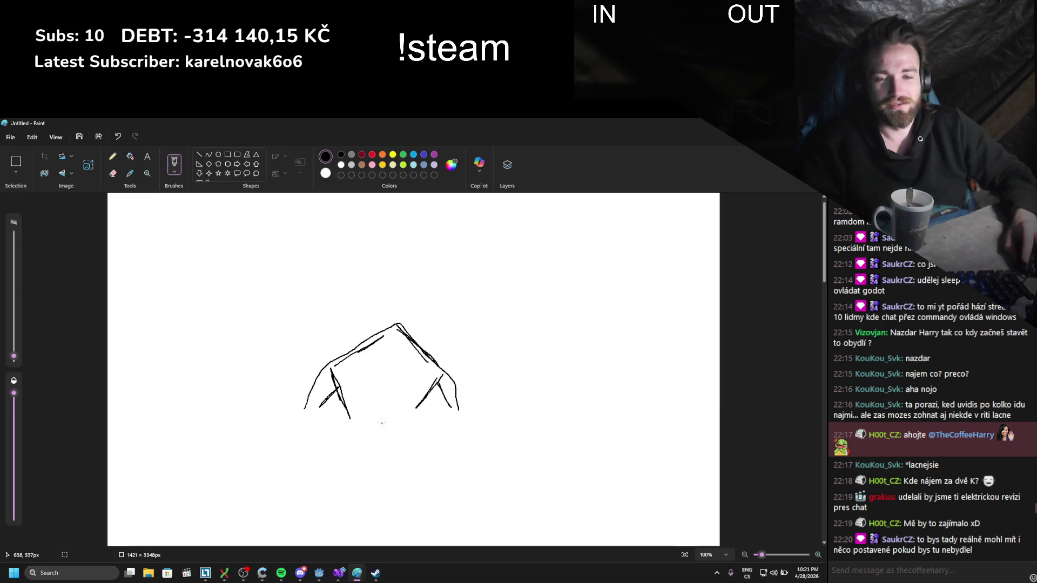
{"action": "key", "text": "ctrl+z"}
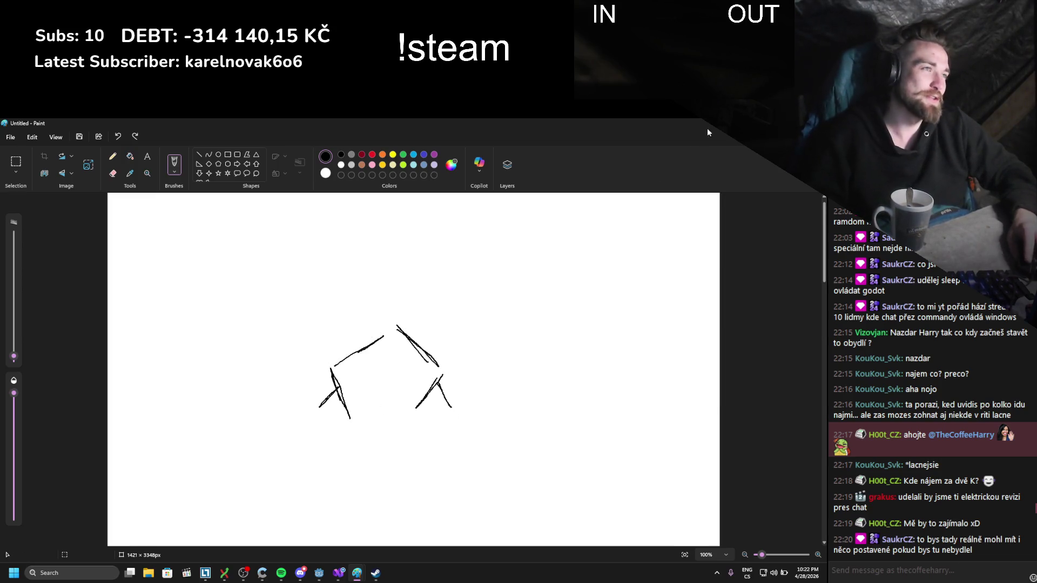
{"action": "key", "text": "alt+Tab"}
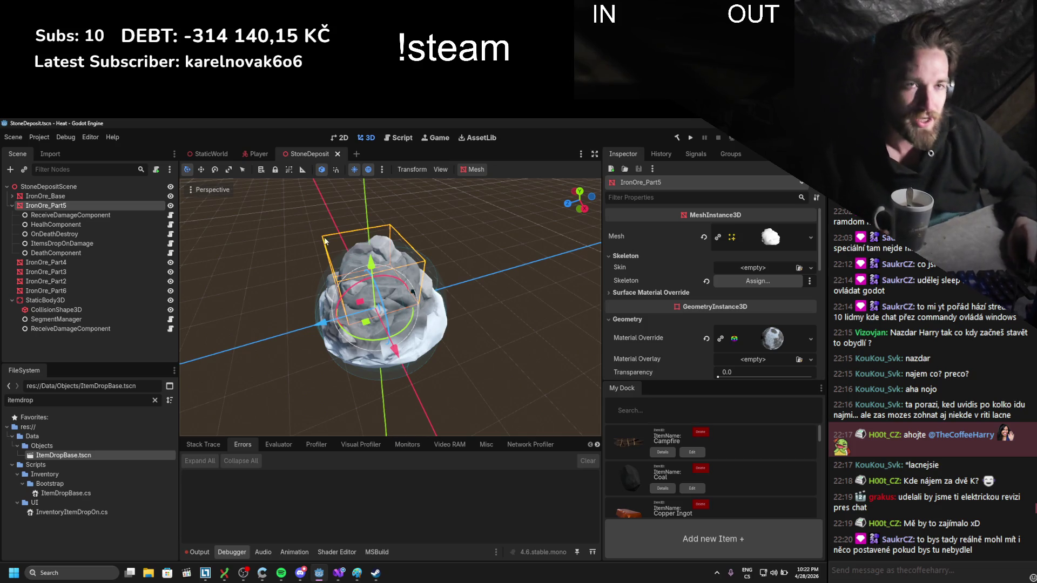
- Step through IronOre_Part5's components, save StoneDeposit, and select all five component nodes
{"action": "scroll", "coordinate": [336, 294], "scroll_direction": "down", "scroll_amount": 2}
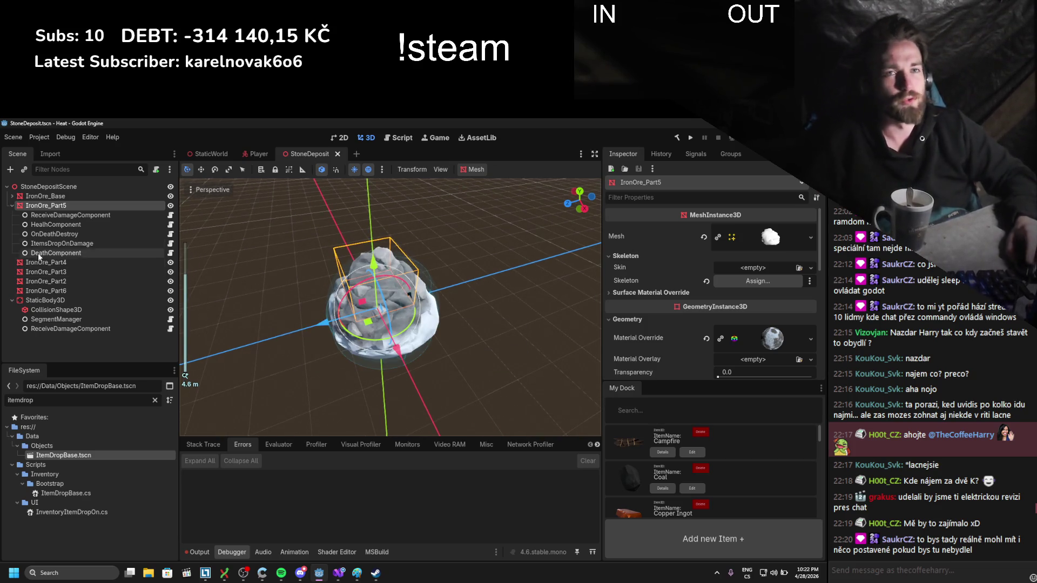
{"action": "left_click", "coordinate": [99, 215]}
{"action": "key", "text": "Down"}
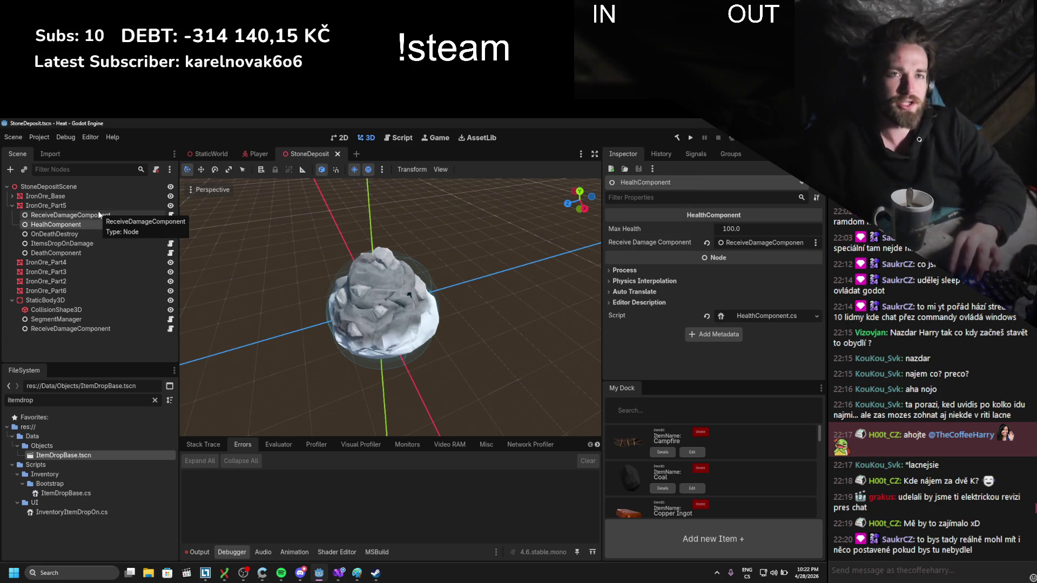
{"action": "key", "text": "Down"}
{"action": "key", "text": "Down"}
{"action": "key", "text": "Down"}
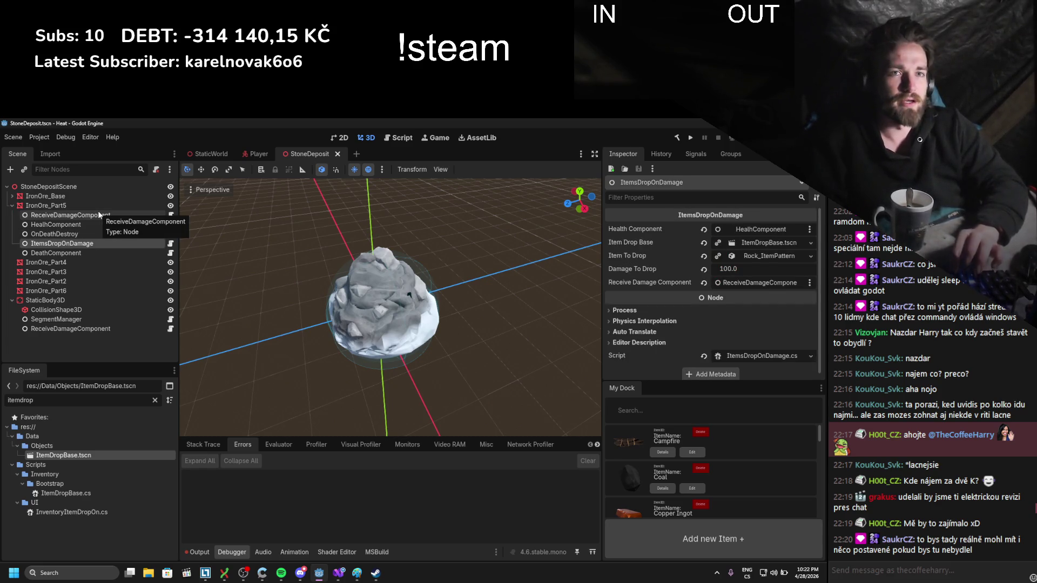
{"action": "key", "text": "ctrl+s"}
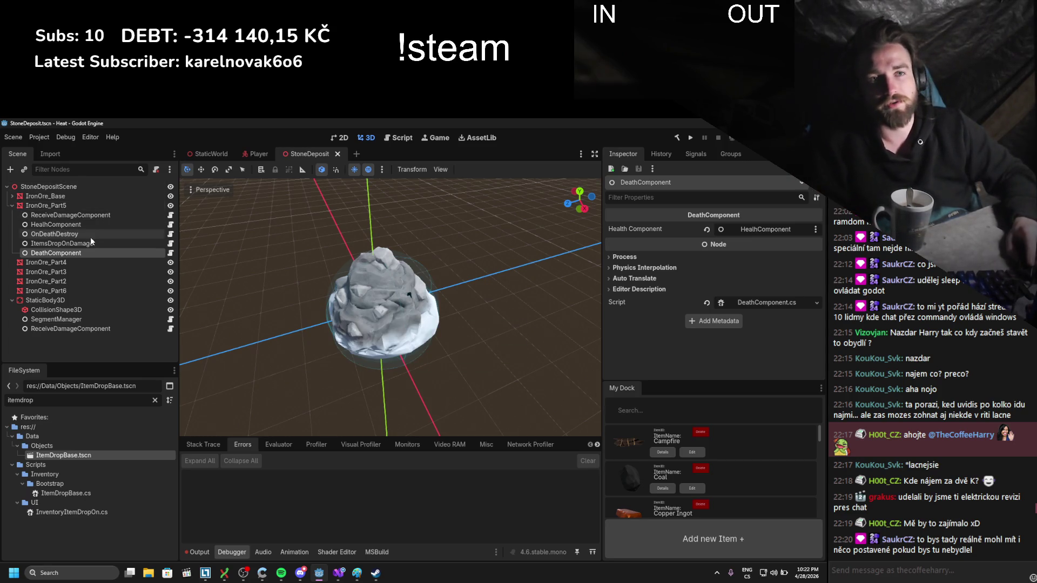
{"action": "left_click", "coordinate": [63, 215], "text": "shift"}
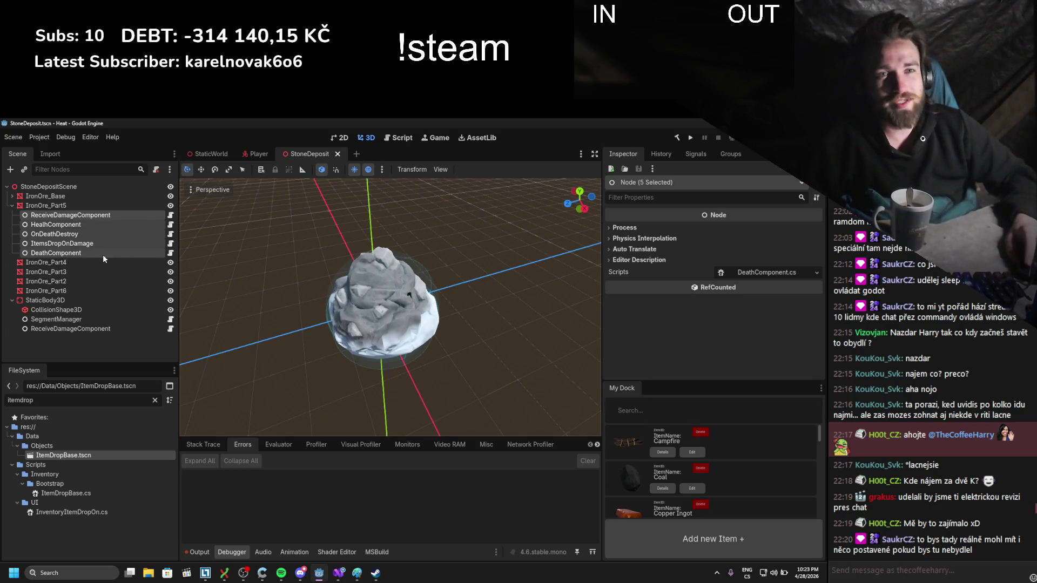
- Add a plain Node child to IronOre_Part5
{"action": "left_click", "coordinate": [44, 204]}
{"action": "right_click", "coordinate": [44, 205]}
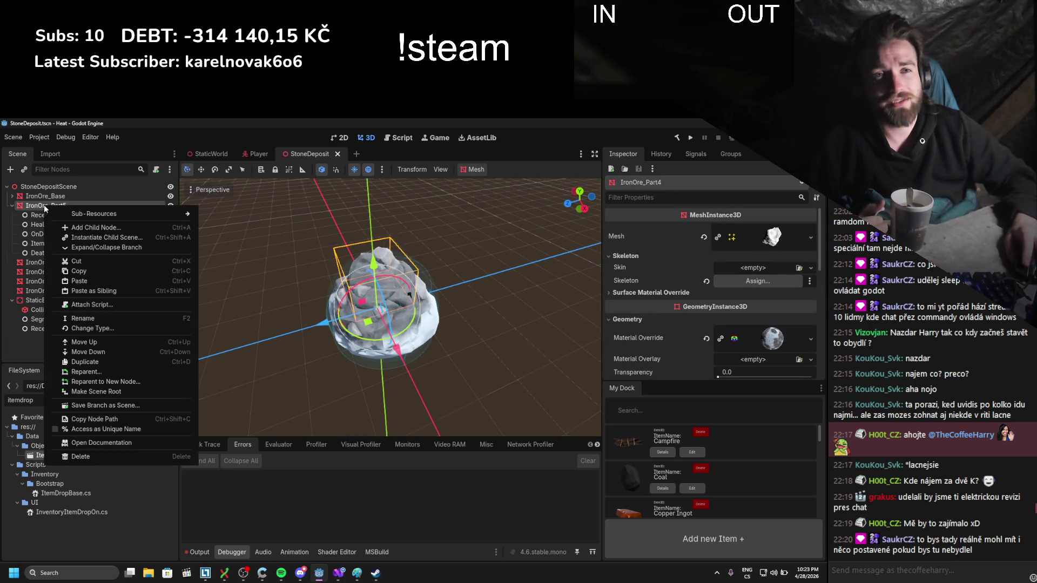
{"action": "left_click", "coordinate": [84, 227]}
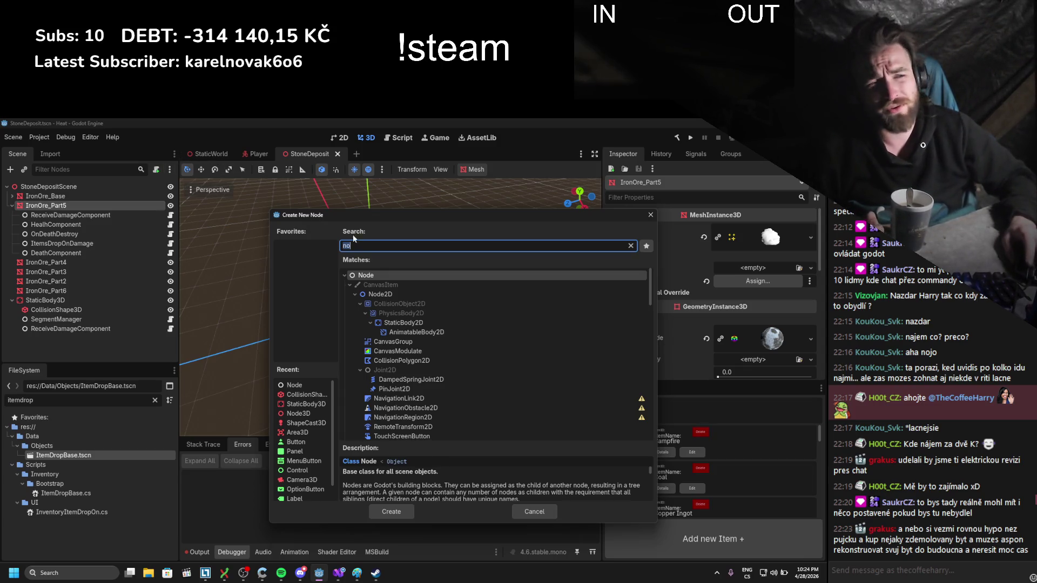
{"action": "left_click", "coordinate": [368, 277]}
{"action": "double_click", "coordinate": [368, 278]}
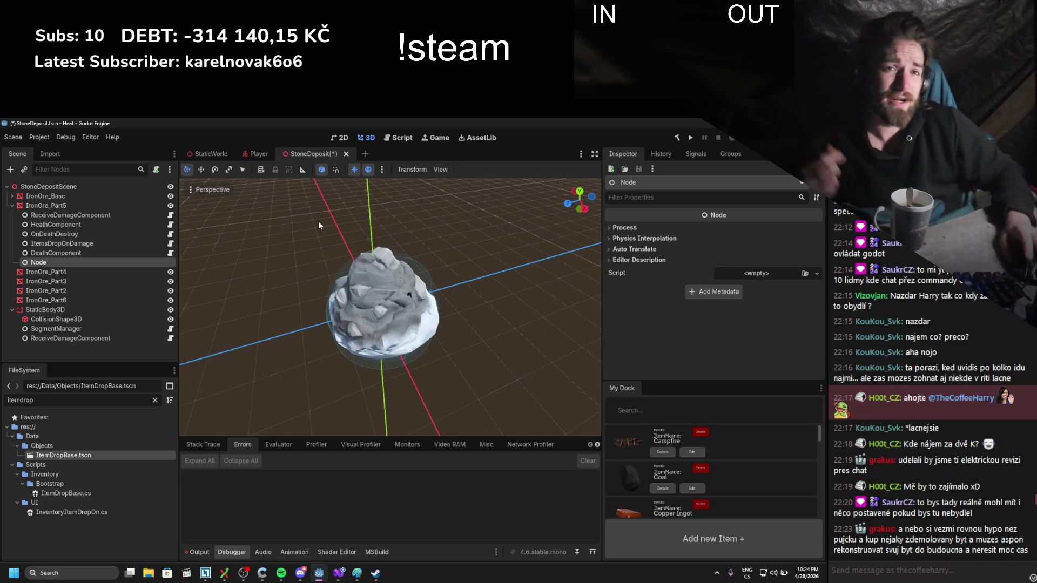
- Rename the new Node to OnDeathSegmentRemove
{"action": "double_click", "coordinate": [48, 262]}
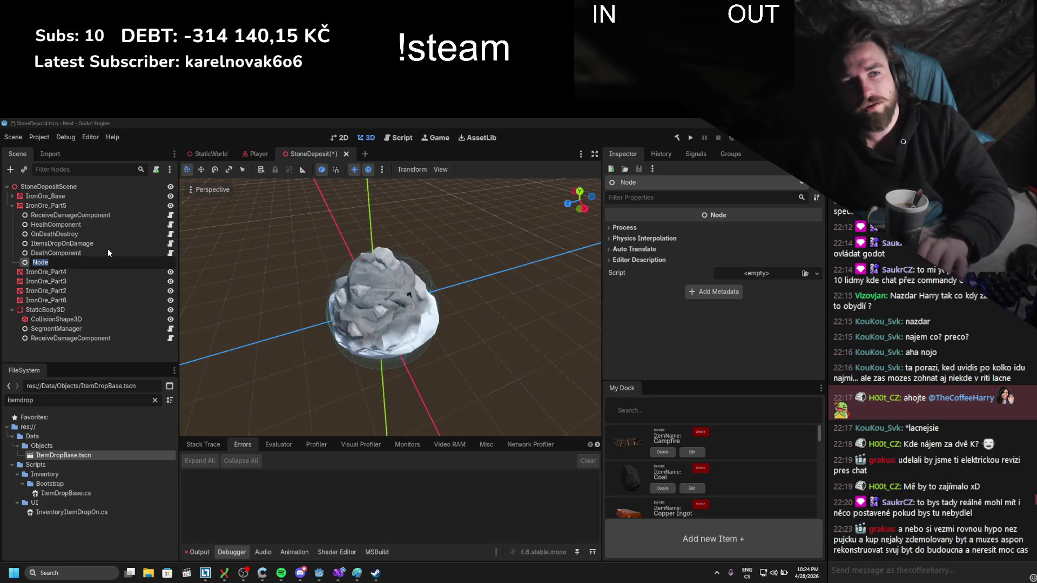
{"action": "key", "text": "BackSpace"}
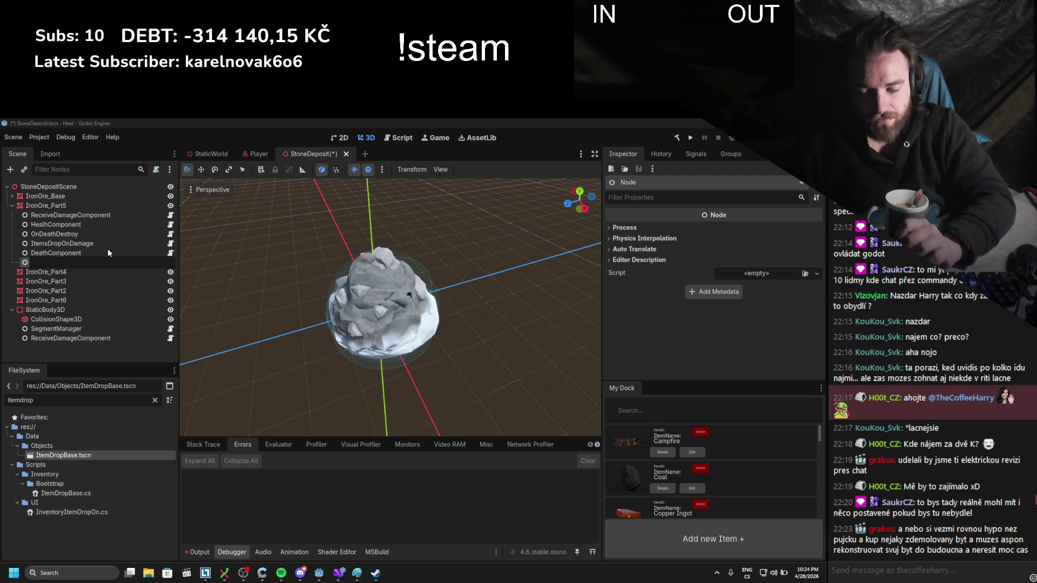
{"action": "type", "text": "OnDeath"}
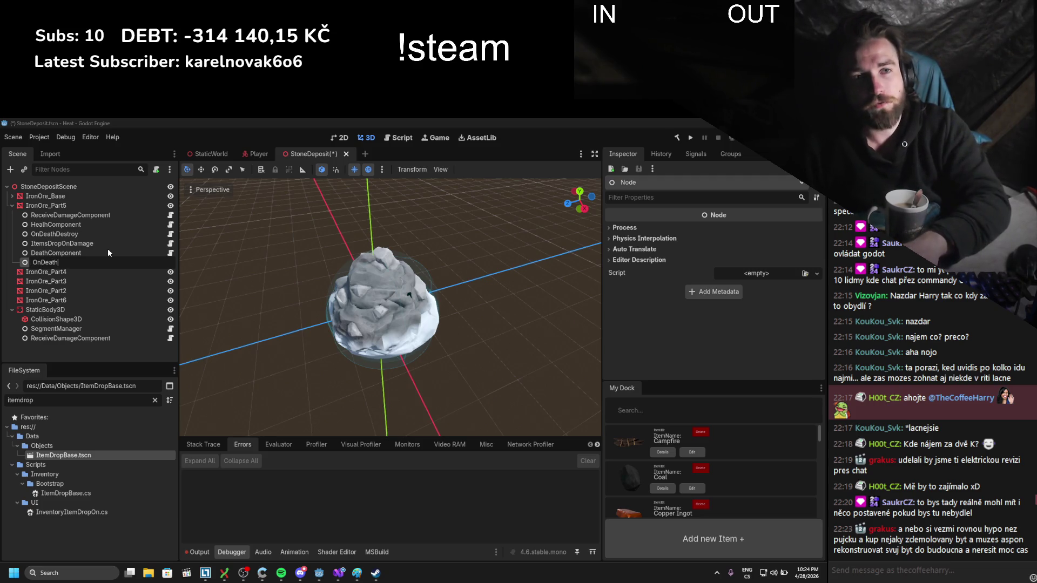
{"action": "type", "text": "SegmentRemove"}
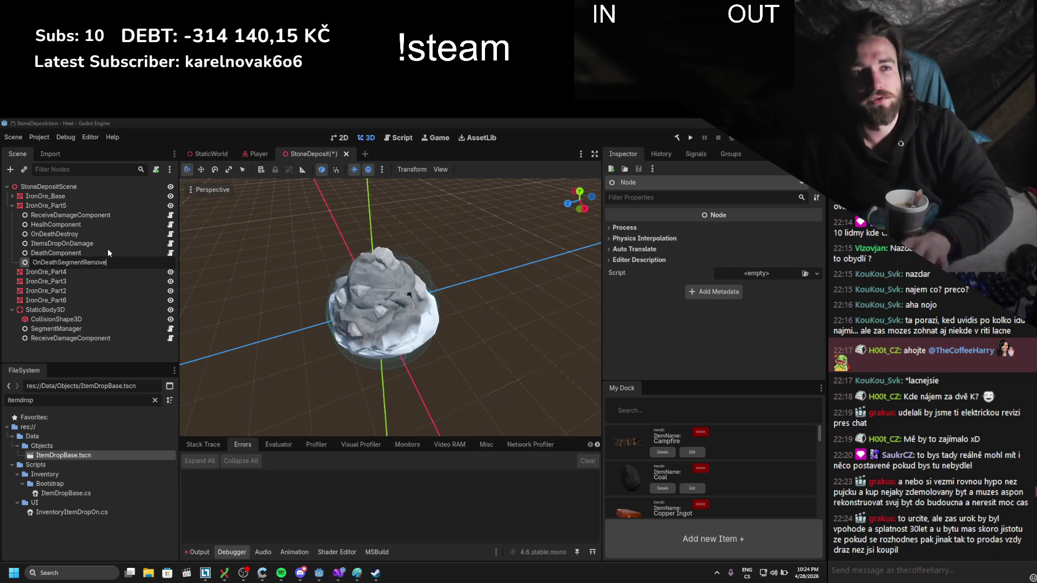
{"action": "key", "text": "Return"}
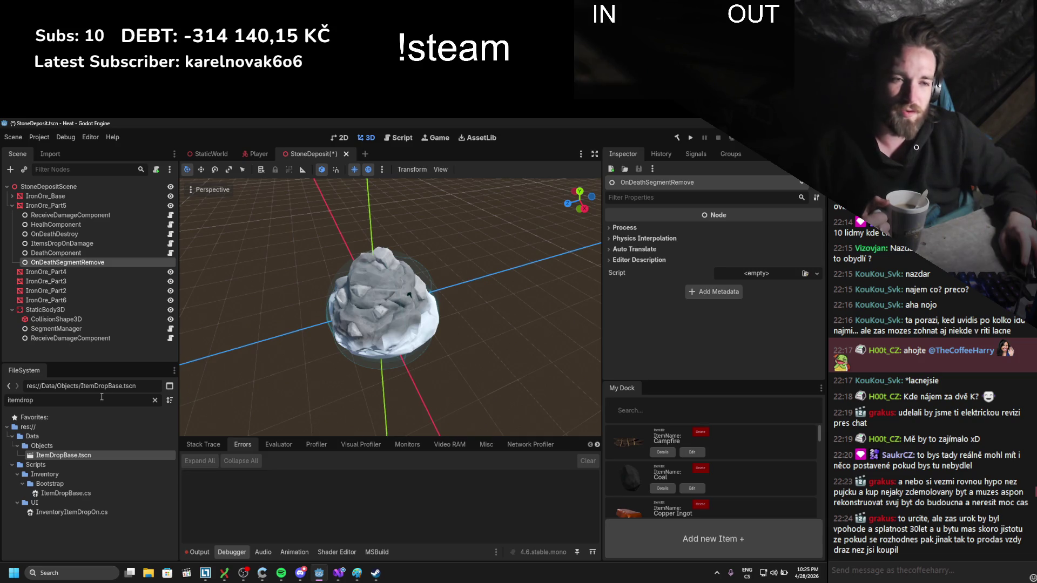
{"action": "left_click", "coordinate": [93, 573]}
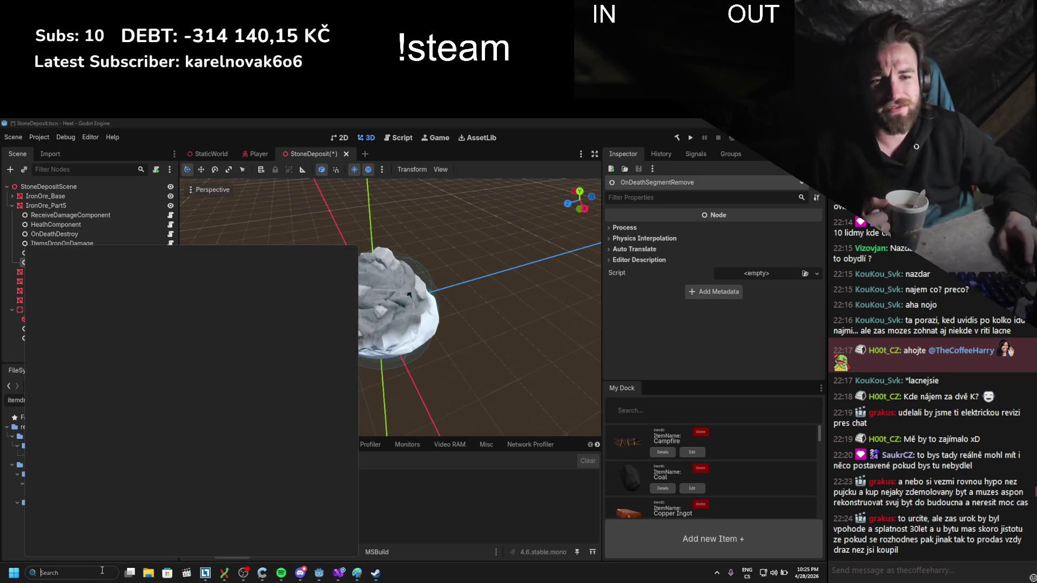
- Launch Firefox from Windows search ('moz') and focus the address bar
{"action": "type", "text": "moz"}
{"action": "key", "text": "Return"}
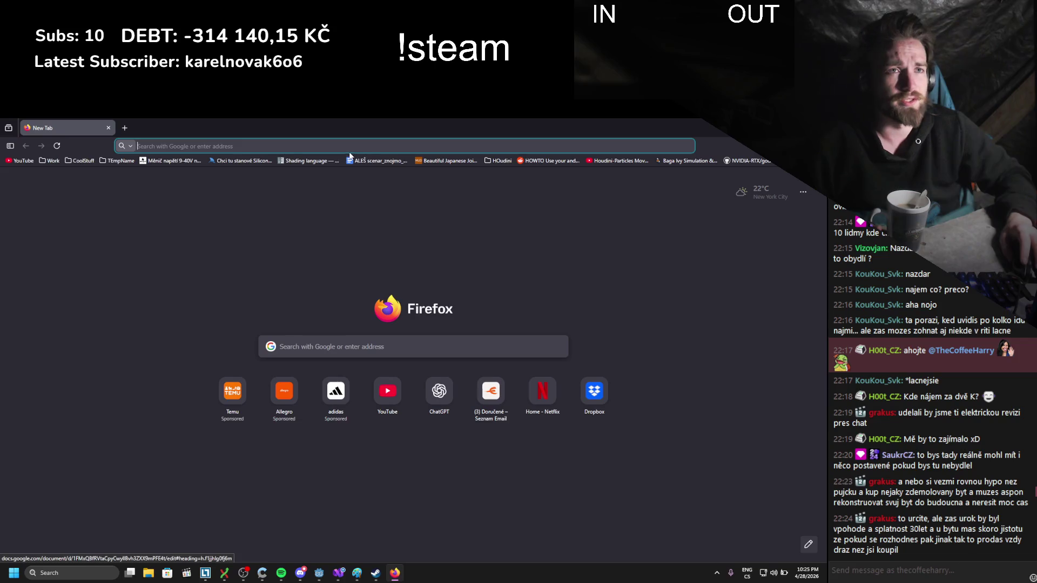
{"action": "left_click", "coordinate": [290, 142]}
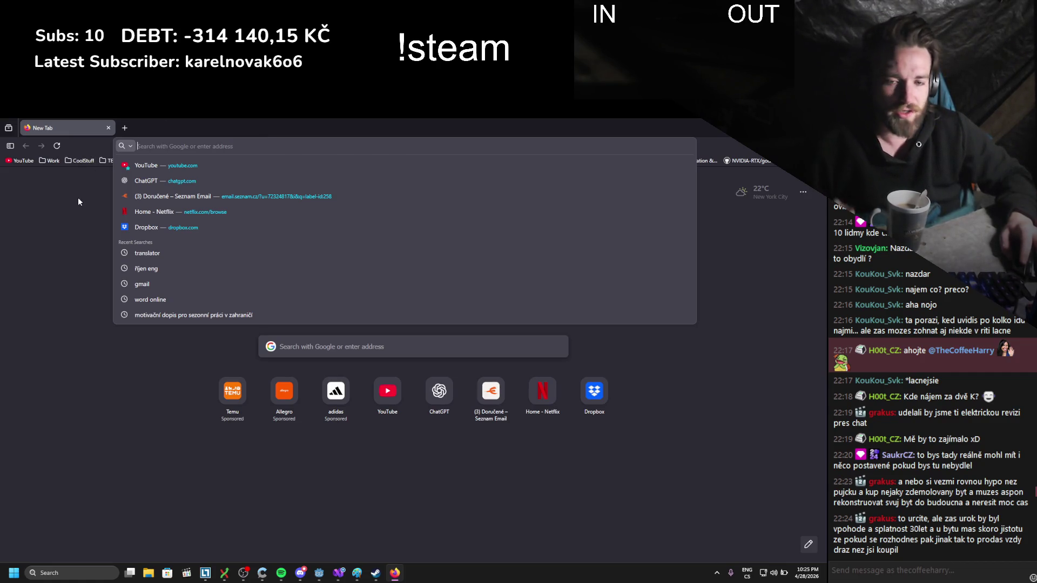
{"action": "left_click", "coordinate": [176, 145]}
{"action": "left_click", "coordinate": [177, 150]}
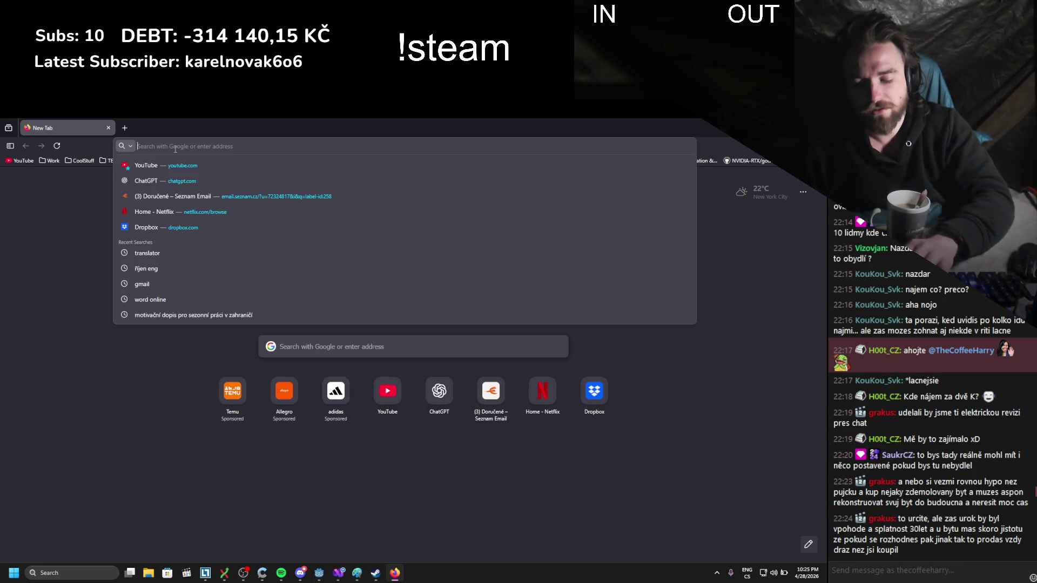
- Search Google for 'srealitky' and open the Sreality.cz result in a new tab
{"action": "type", "text": "srealitky"}
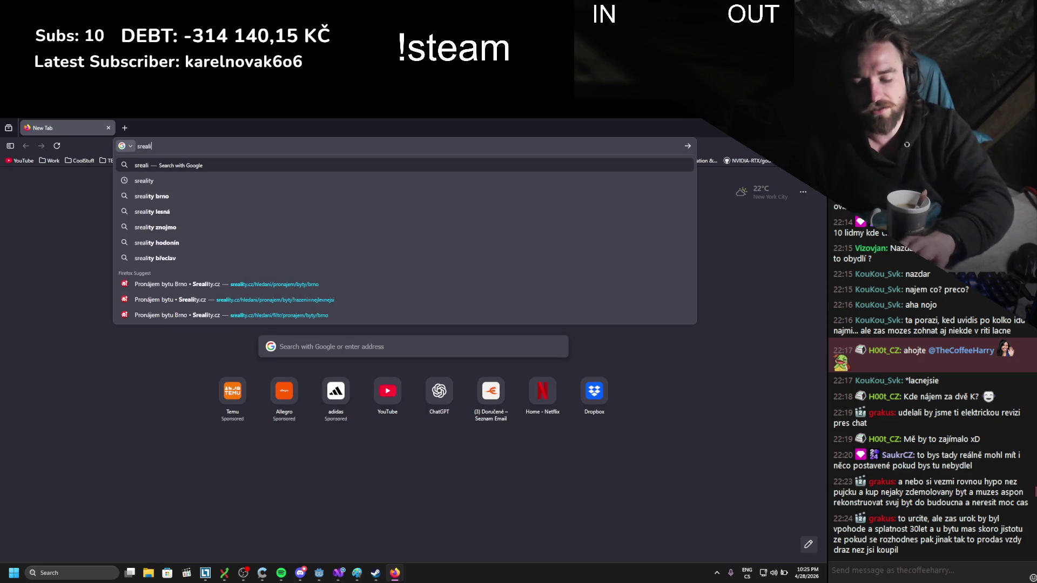
{"action": "key", "text": "Return"}
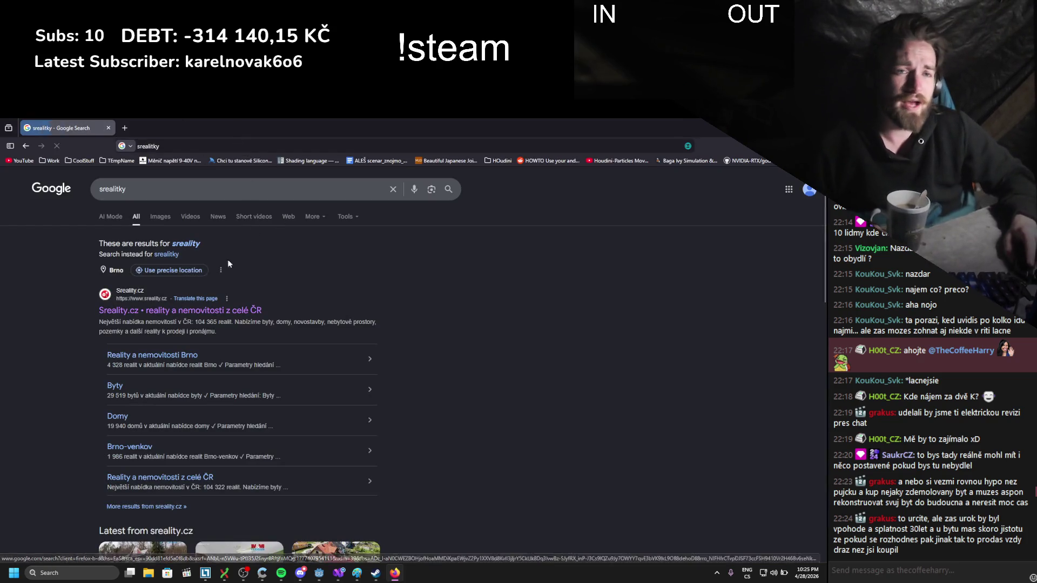
{"action": "middle_click", "coordinate": [187, 311]}
{"action": "left_click", "coordinate": [162, 128]}
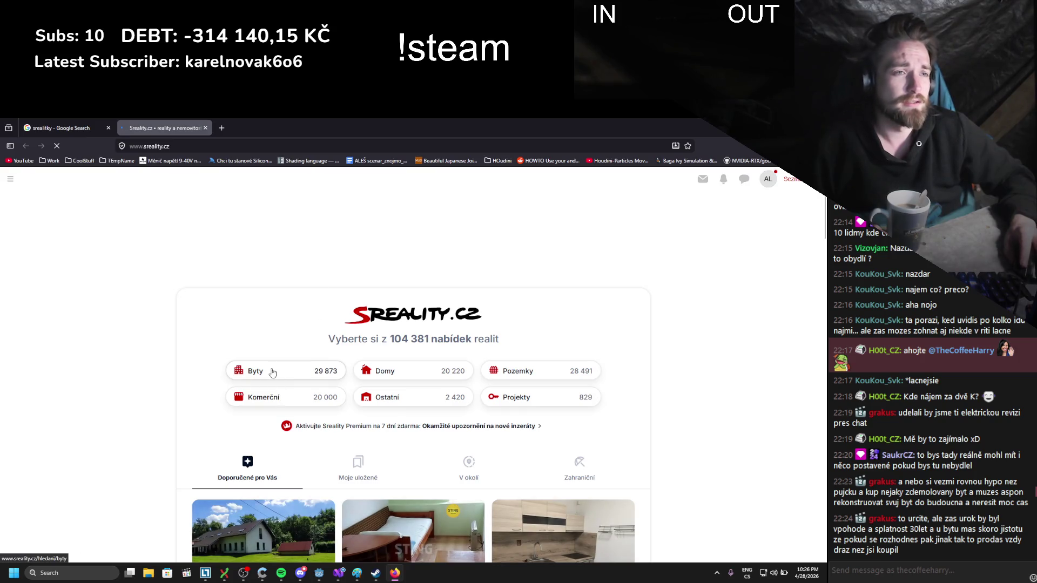
- Start a flat search (Byty) limited to Prodej on Sreality
{"action": "left_click", "coordinate": [272, 371]}
{"action": "scroll", "coordinate": [227, 357], "scroll_direction": "down", "scroll_amount": 3}
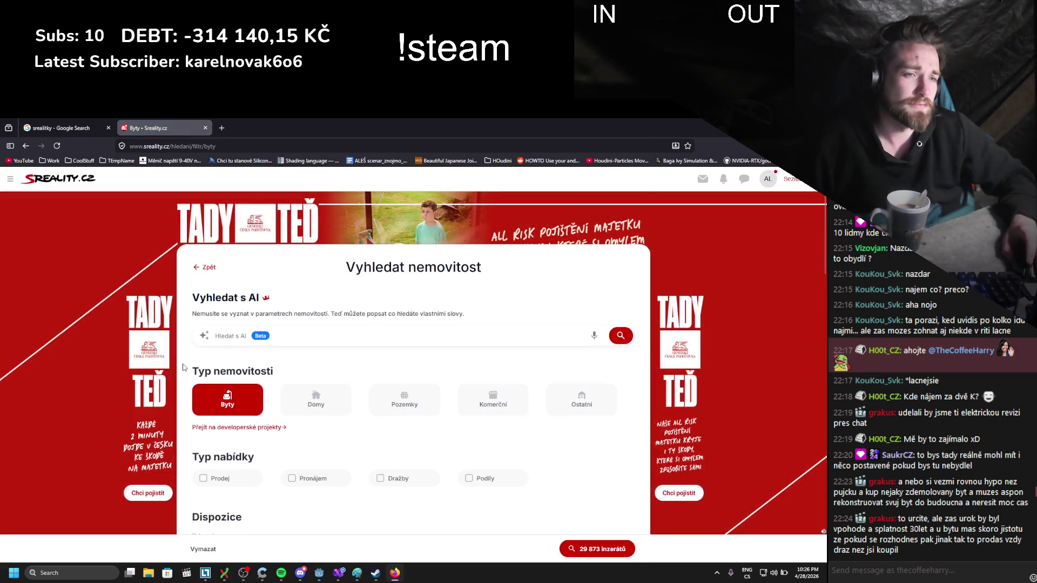
{"action": "left_click", "coordinate": [199, 390]}
{"action": "scroll", "coordinate": [183, 381], "scroll_direction": "down", "scroll_amount": 2}
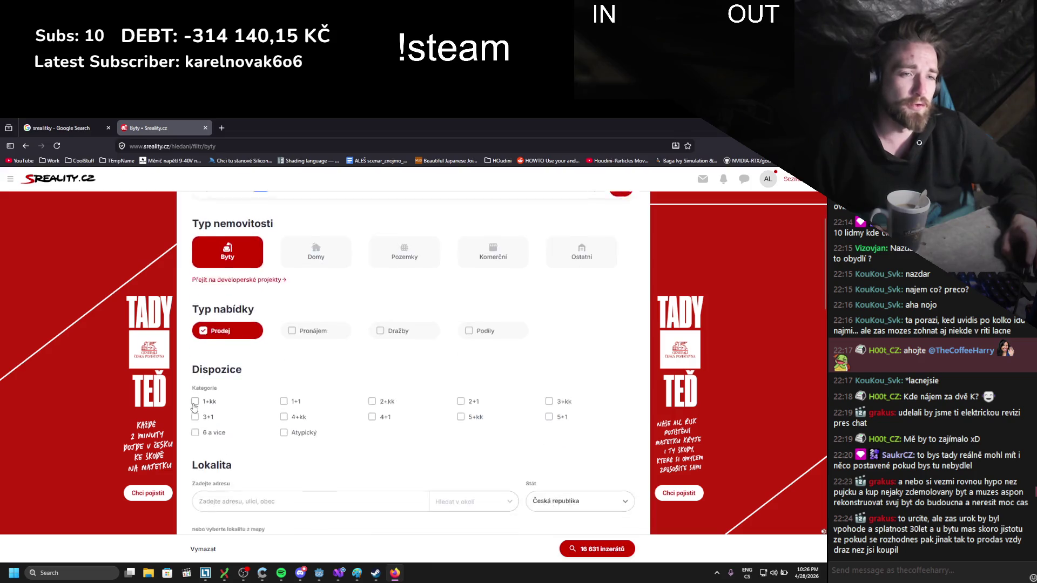
{"action": "scroll", "coordinate": [326, 401], "scroll_direction": "up", "scroll_amount": 3}
{"action": "scroll", "coordinate": [326, 388], "scroll_direction": "down", "scroll_amount": 5}
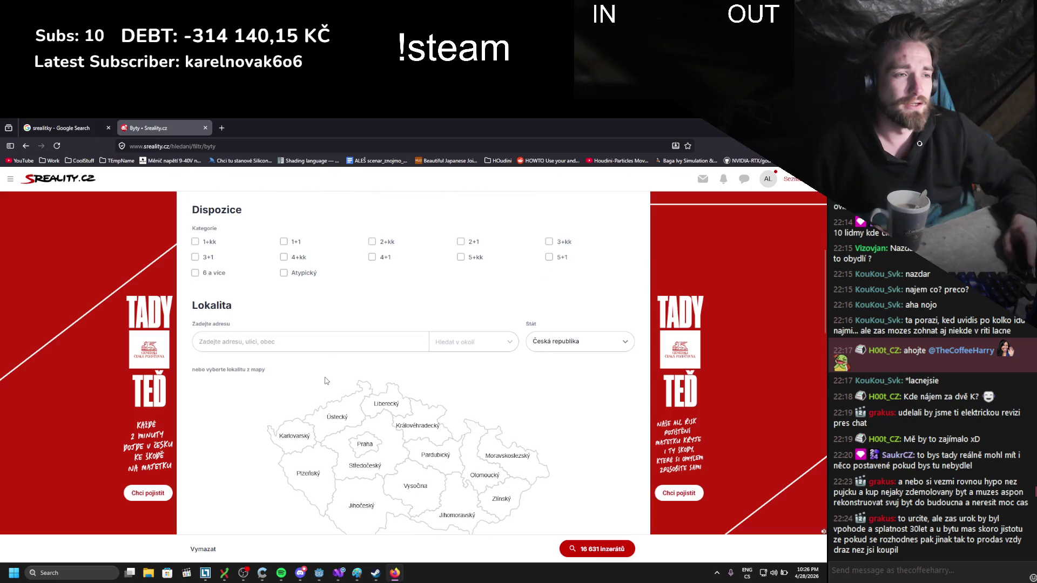
- Select then clear four Moravian regions on the map, and show all 16 631 listings
{"action": "left_click", "coordinate": [458, 512]}
{"action": "left_click", "coordinate": [482, 471]}
{"action": "left_click", "coordinate": [508, 449]}
{"action": "left_click", "coordinate": [511, 497]}
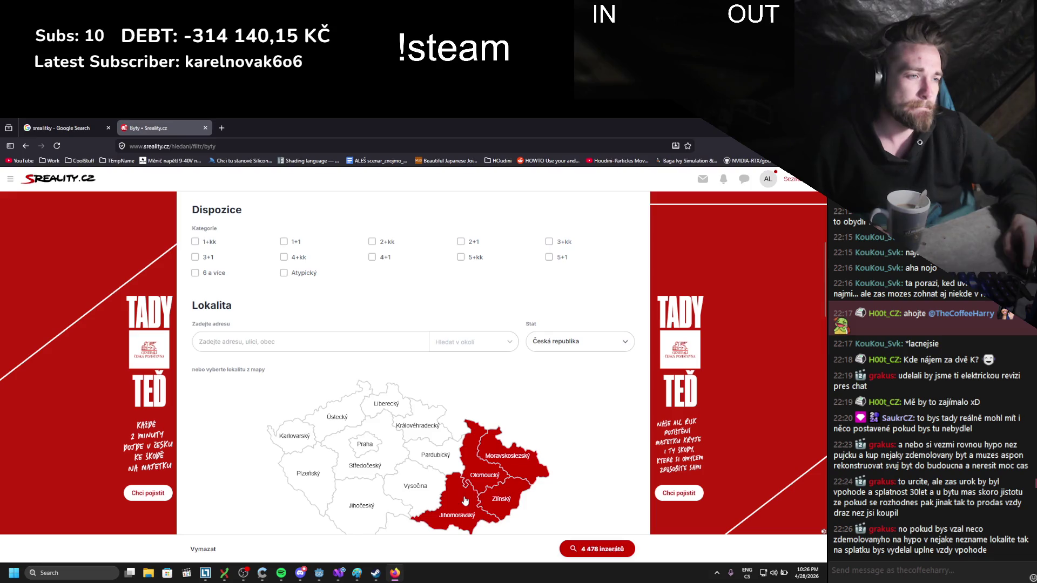
{"action": "left_click", "coordinate": [464, 500]}
{"action": "left_click", "coordinate": [485, 476]}
{"action": "left_click", "coordinate": [508, 455]}
{"action": "left_click", "coordinate": [501, 497]}
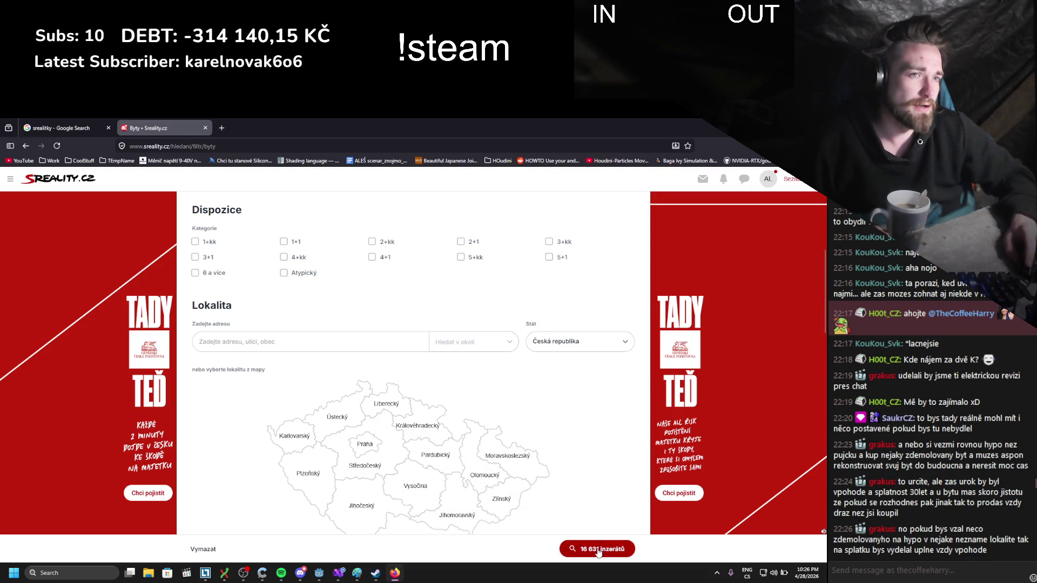
{"action": "left_click", "coordinate": [598, 549]}
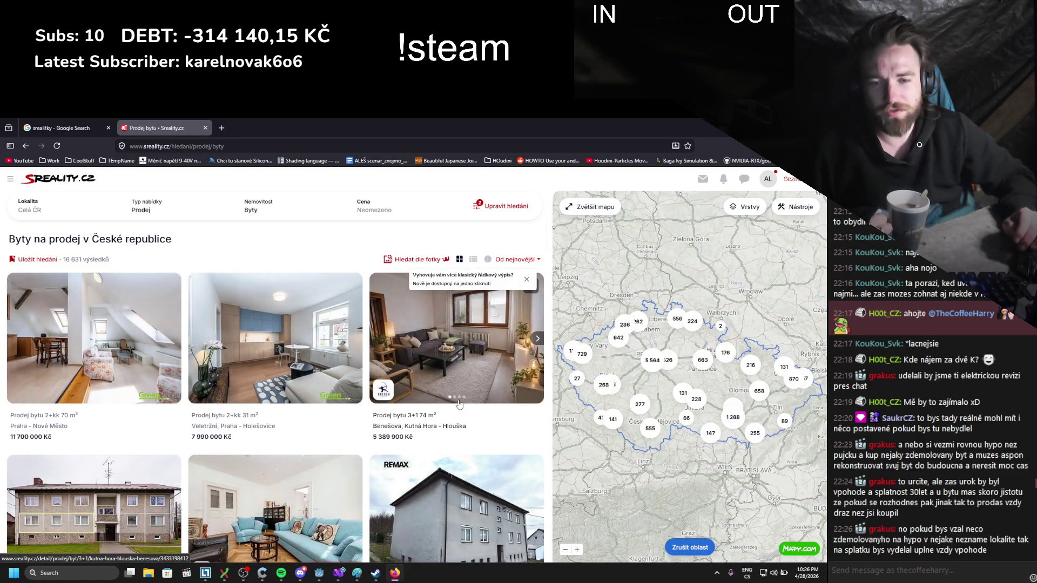
- Sort listings Od nejlevnější and open the cheapest one, on Stočesova, in a new tab
{"action": "left_click", "coordinate": [523, 260]}
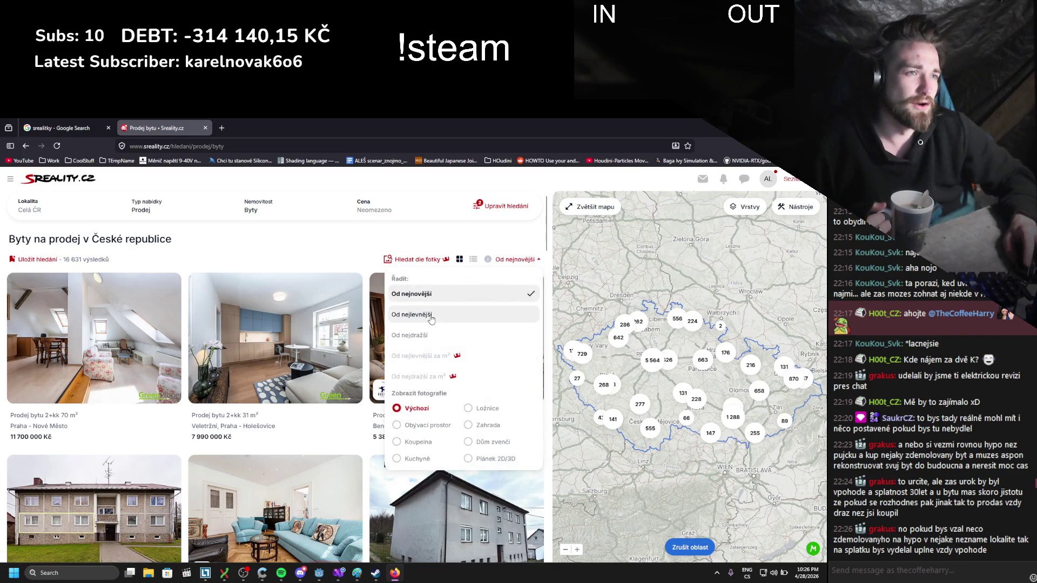
{"action": "left_click", "coordinate": [412, 315]}
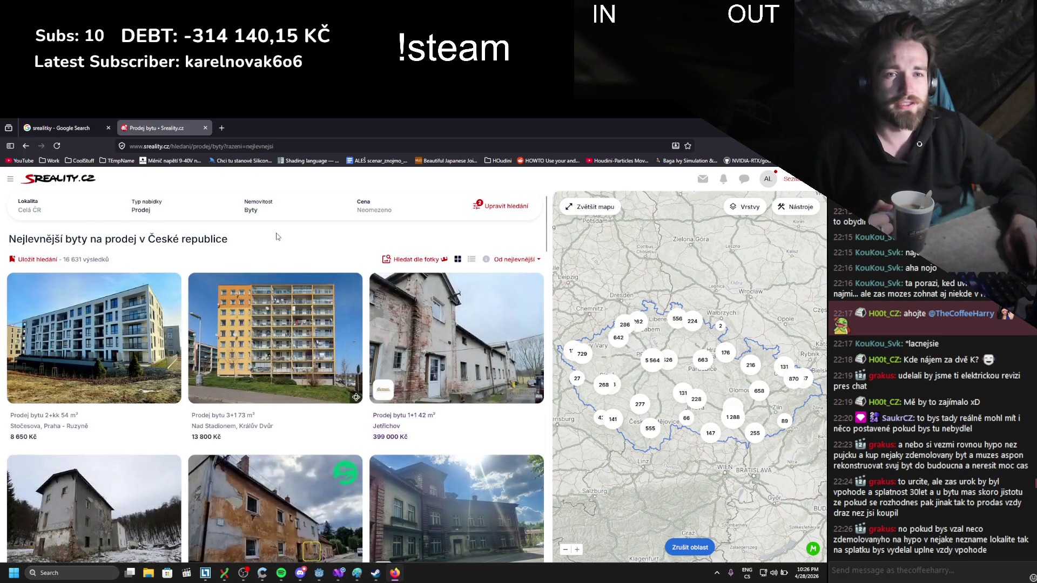
{"action": "middle_click", "coordinate": [116, 343]}
{"action": "left_click", "coordinate": [259, 128]}
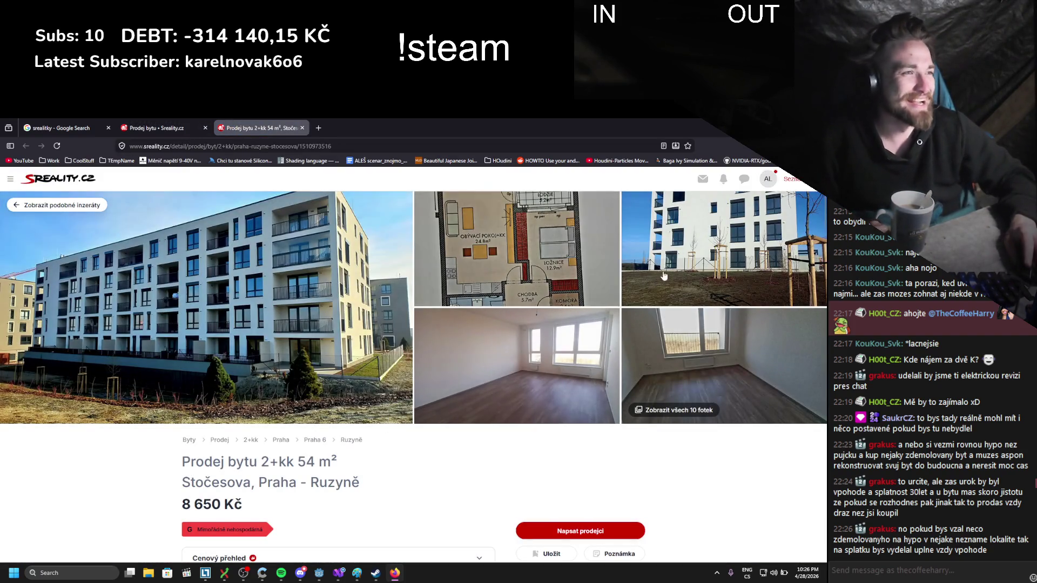
- Review the Stočesova listing's 8 650 Kč price, close it, and go to the Jetřichov tab
{"action": "scroll", "coordinate": [522, 398], "scroll_direction": "down", "scroll_amount": 3}
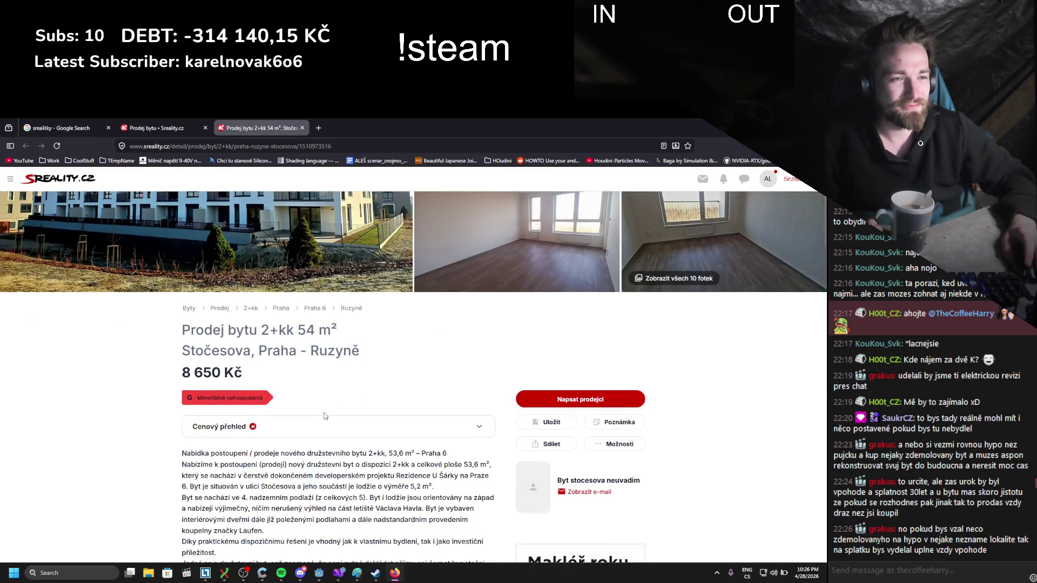
{"action": "scroll", "coordinate": [324, 416], "scroll_direction": "down", "scroll_amount": 1}
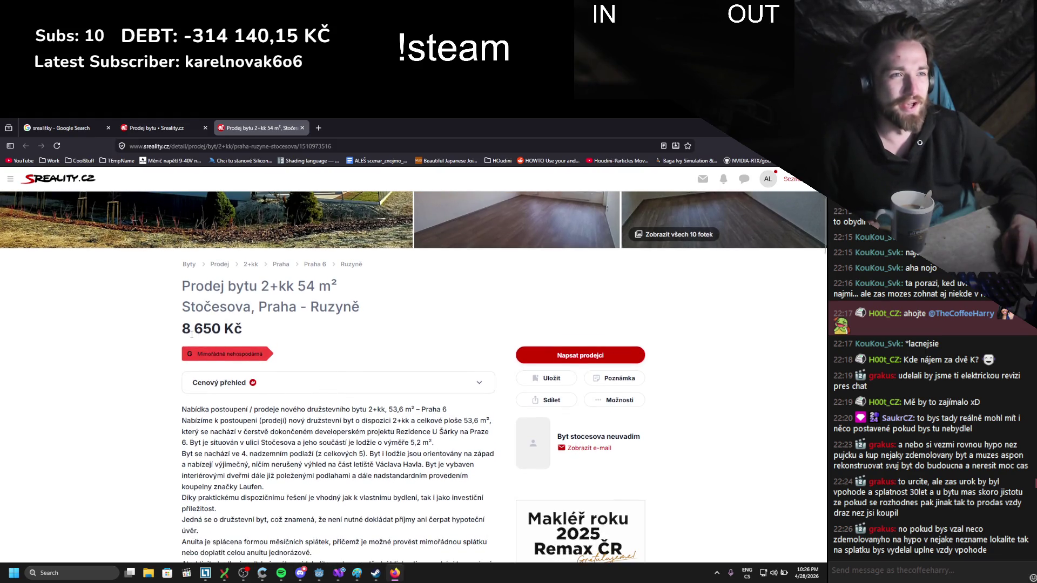
{"action": "left_click_drag", "start_coordinate": [191, 334], "coordinate": [281, 331]}
{"action": "left_click", "coordinate": [156, 353]}
{"action": "scroll", "coordinate": [156, 354], "scroll_direction": "down", "scroll_amount": 2}
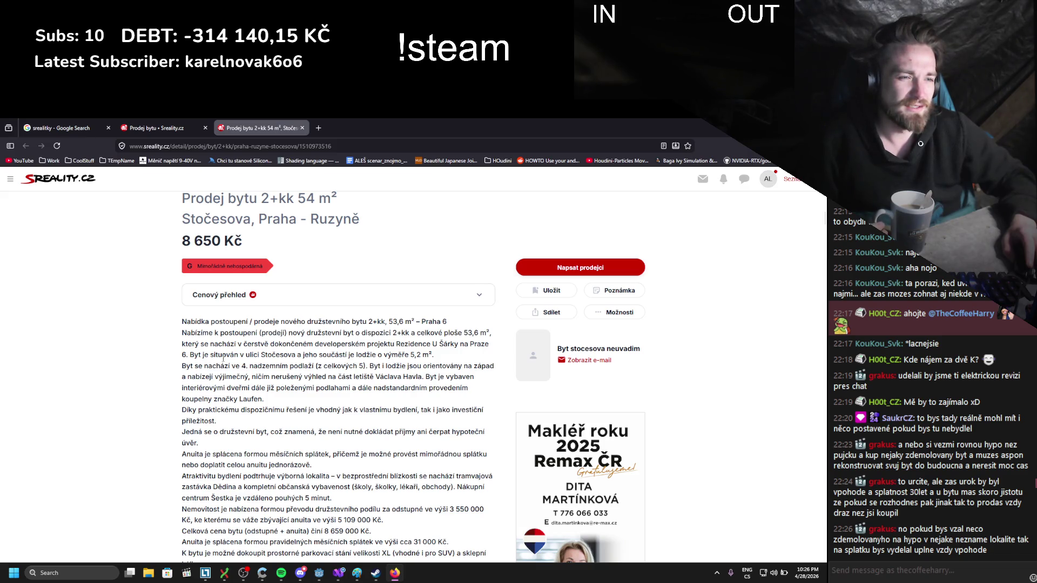
{"action": "scroll", "coordinate": [223, 359], "scroll_direction": "down", "scroll_amount": 1}
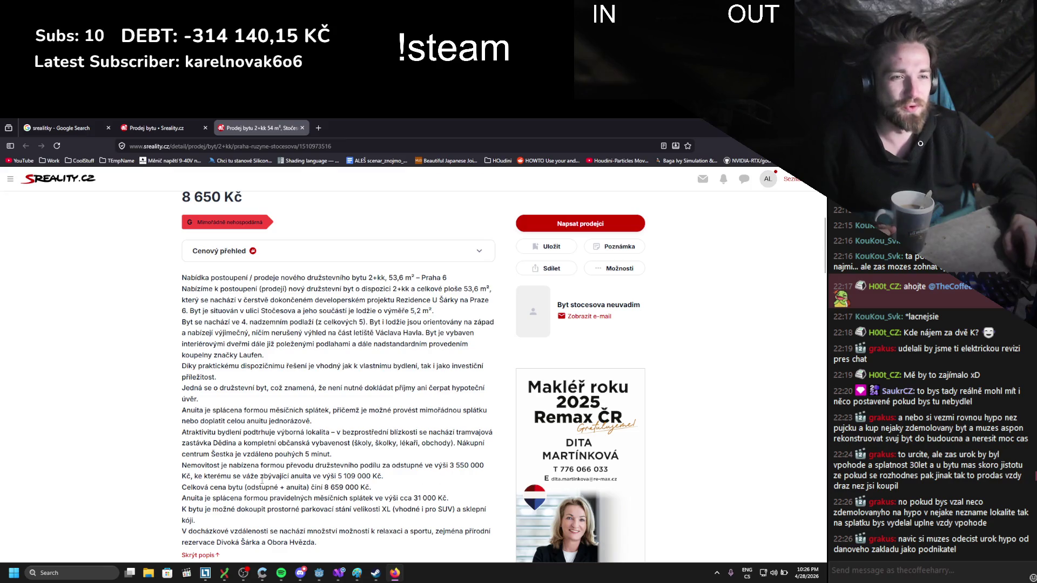
{"action": "scroll", "coordinate": [341, 482], "scroll_direction": "up", "scroll_amount": 4}
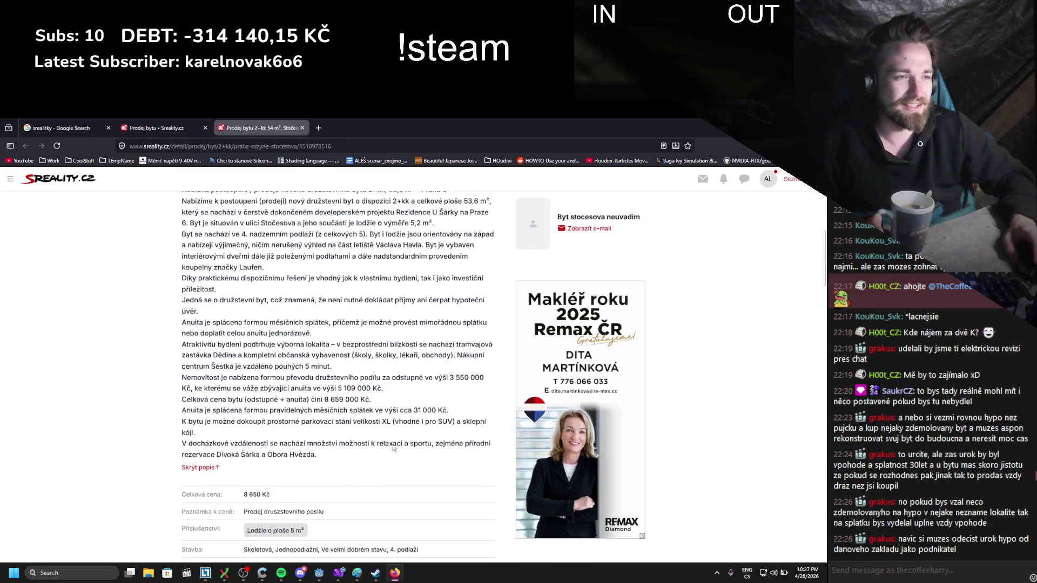
{"action": "scroll", "coordinate": [300, 432], "scroll_direction": "up", "scroll_amount": 2}
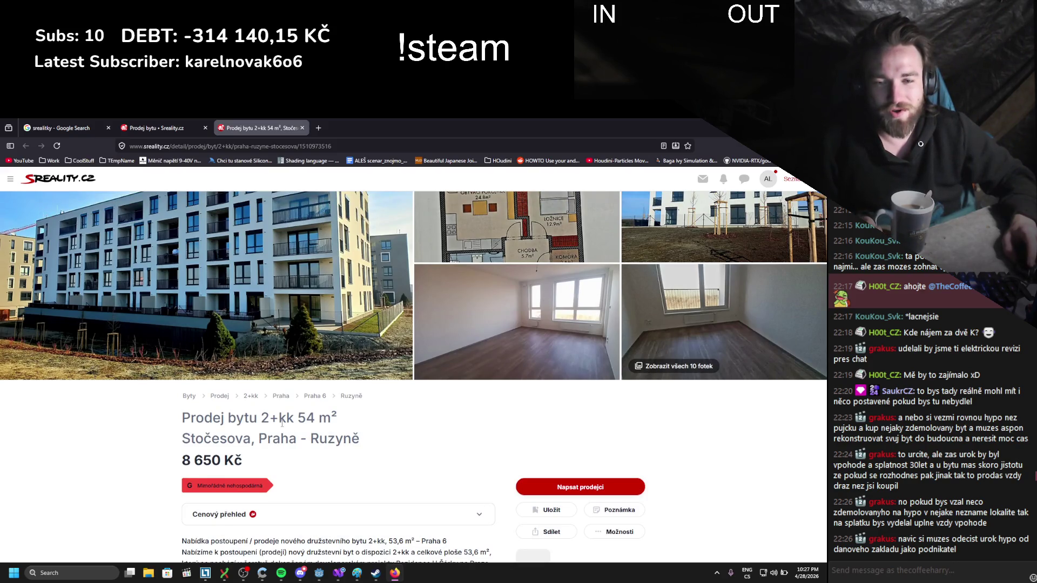
{"action": "left_click", "coordinate": [301, 128]}
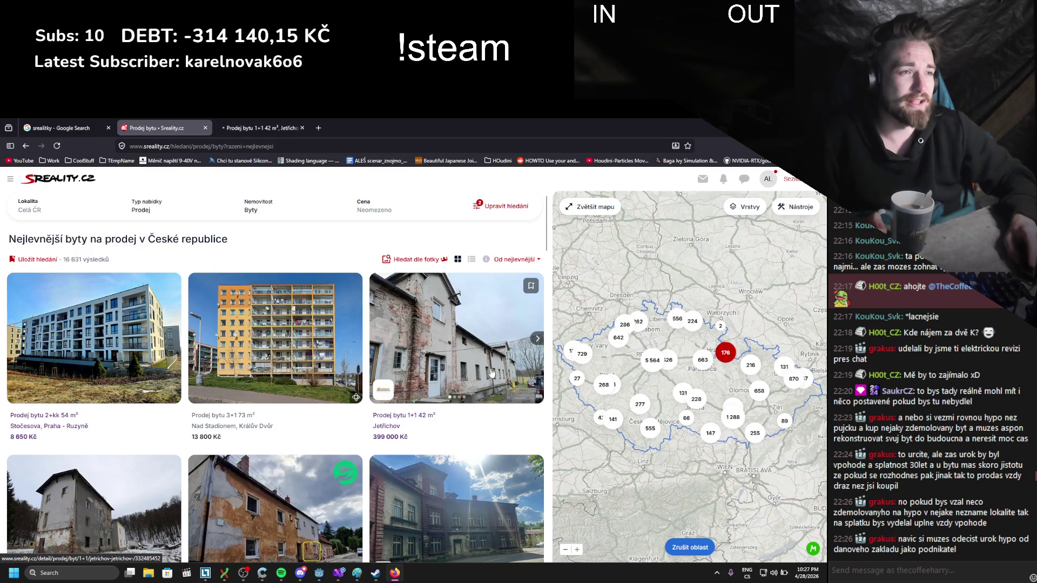
{"action": "left_click", "coordinate": [259, 128]}
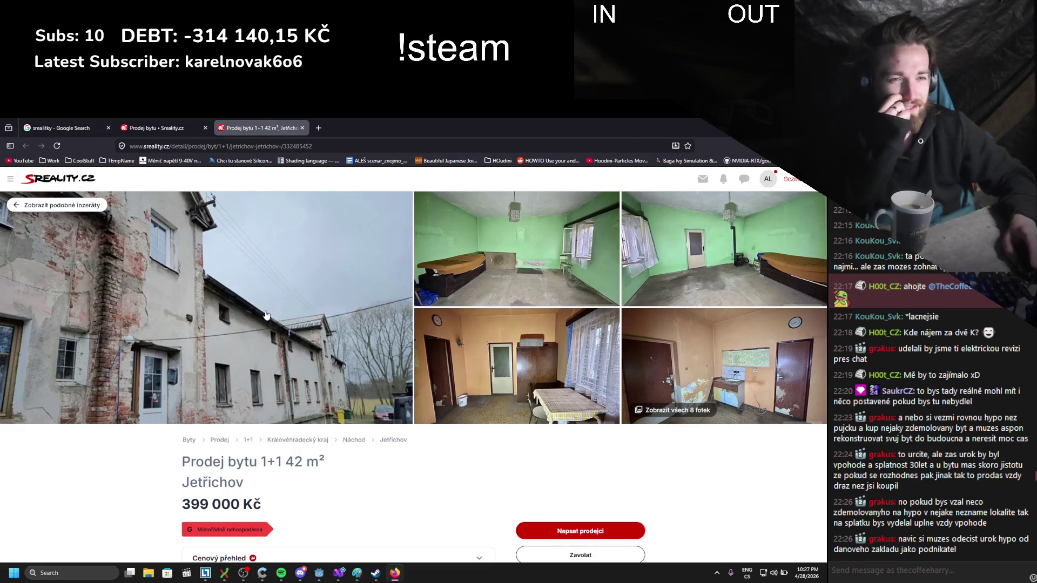
- Scroll the Jetřichov listing details and open Zobrazit všech 8 fotek
{"action": "scroll", "coordinate": [268, 303], "scroll_direction": "down", "scroll_amount": 1}
{"action": "scroll", "coordinate": [266, 315], "scroll_direction": "down", "scroll_amount": 1}
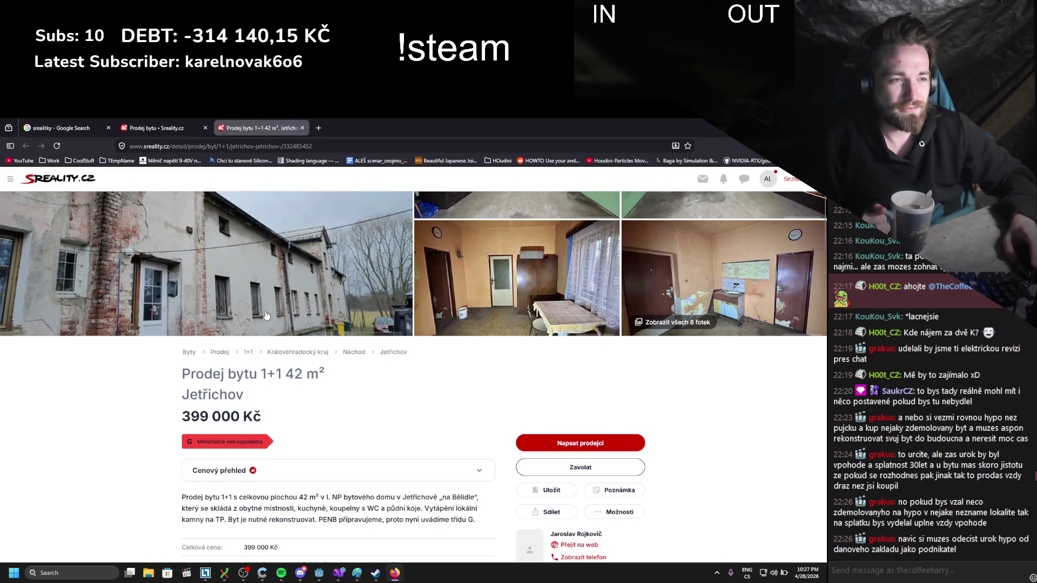
{"action": "scroll", "coordinate": [266, 314], "scroll_direction": "down", "scroll_amount": 2}
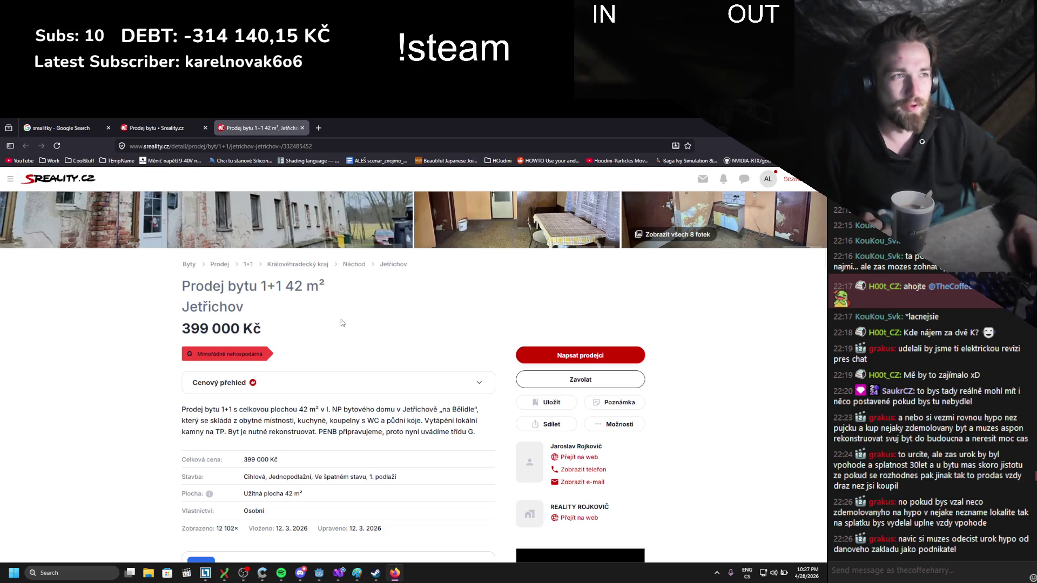
{"action": "scroll", "coordinate": [340, 316], "scroll_direction": "up", "scroll_amount": 4}
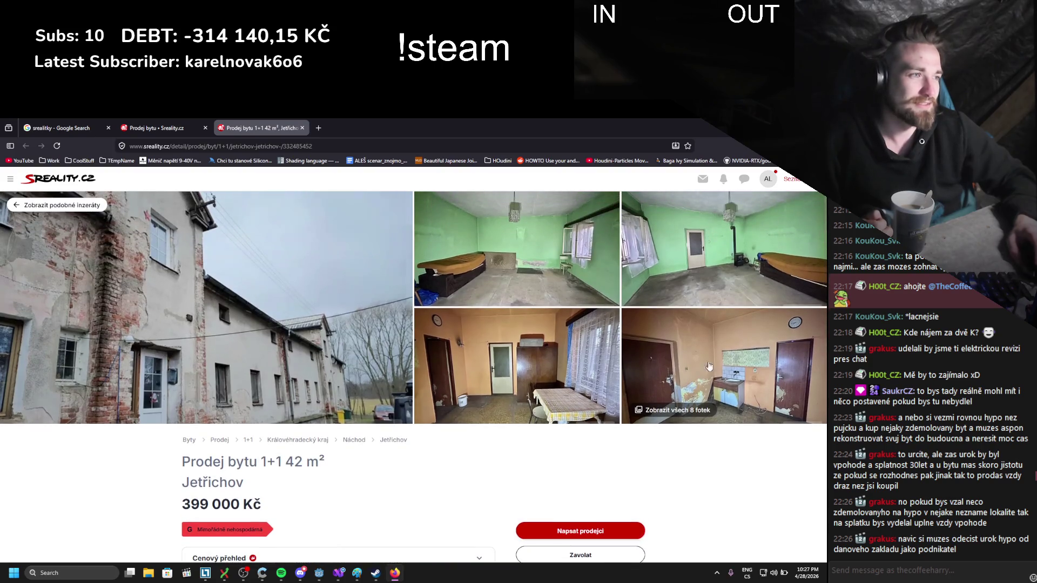
{"action": "left_click", "coordinate": [680, 410]}
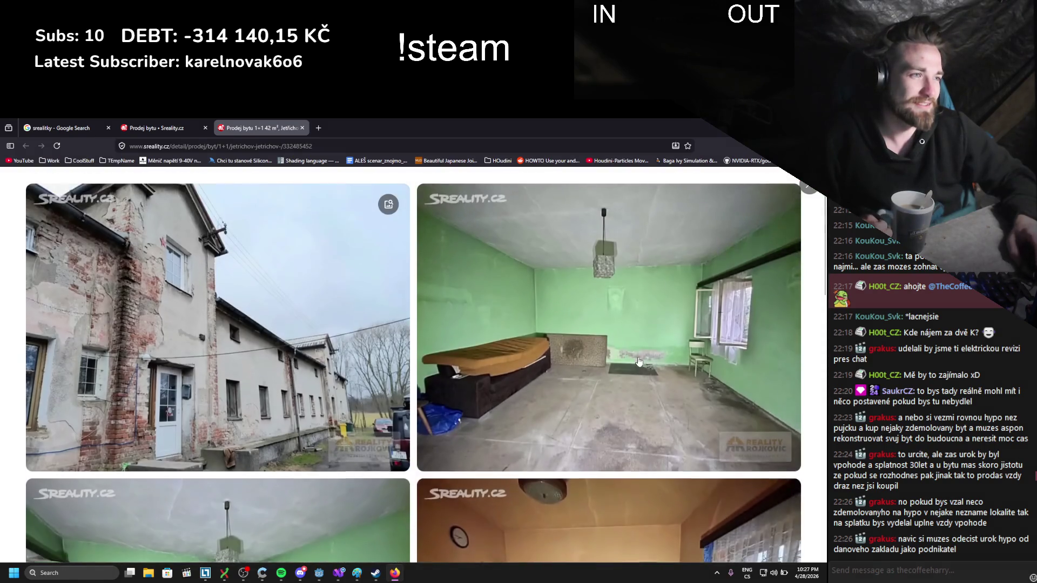
- Scroll through the Jetřichov flat's eight photos in the gallery grid
{"action": "scroll", "coordinate": [636, 362], "scroll_direction": "down", "scroll_amount": 5}
{"action": "scroll", "coordinate": [635, 362], "scroll_direction": "down", "scroll_amount": 6}
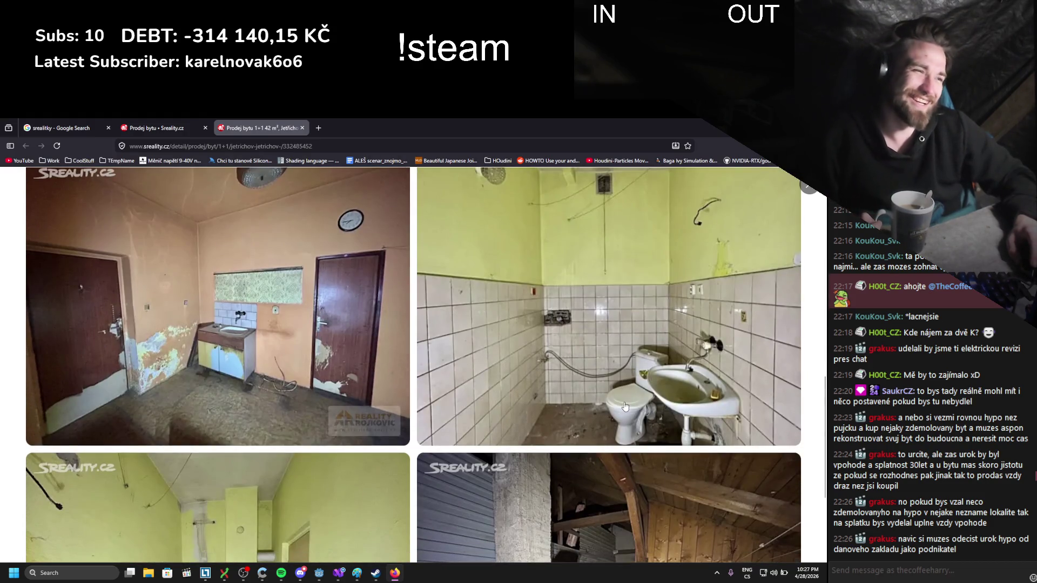
{"action": "scroll", "coordinate": [572, 400], "scroll_direction": "down", "scroll_amount": 1}
{"action": "scroll", "coordinate": [572, 399], "scroll_direction": "down", "scroll_amount": 3}
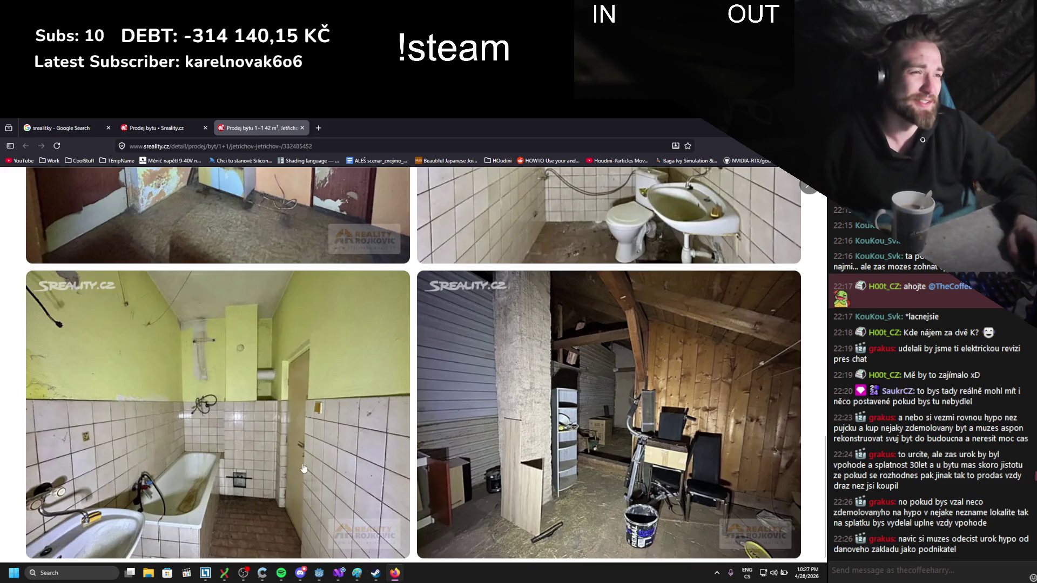
{"action": "scroll", "coordinate": [326, 472], "scroll_direction": "up", "scroll_amount": 5}
{"action": "scroll", "coordinate": [324, 466], "scroll_direction": "down", "scroll_amount": 1}
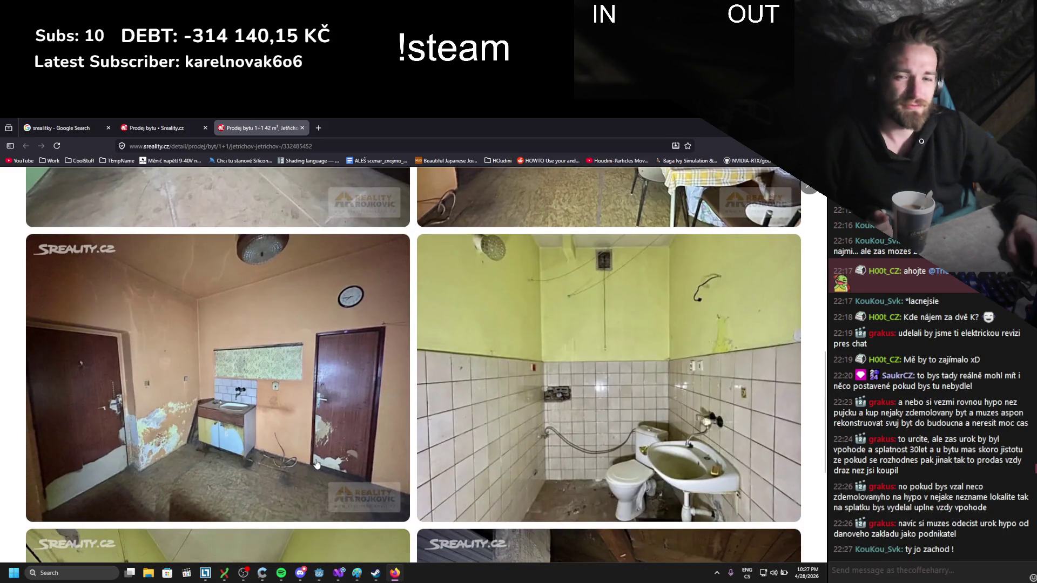
{"action": "scroll", "coordinate": [317, 463], "scroll_direction": "down", "scroll_amount": 4}
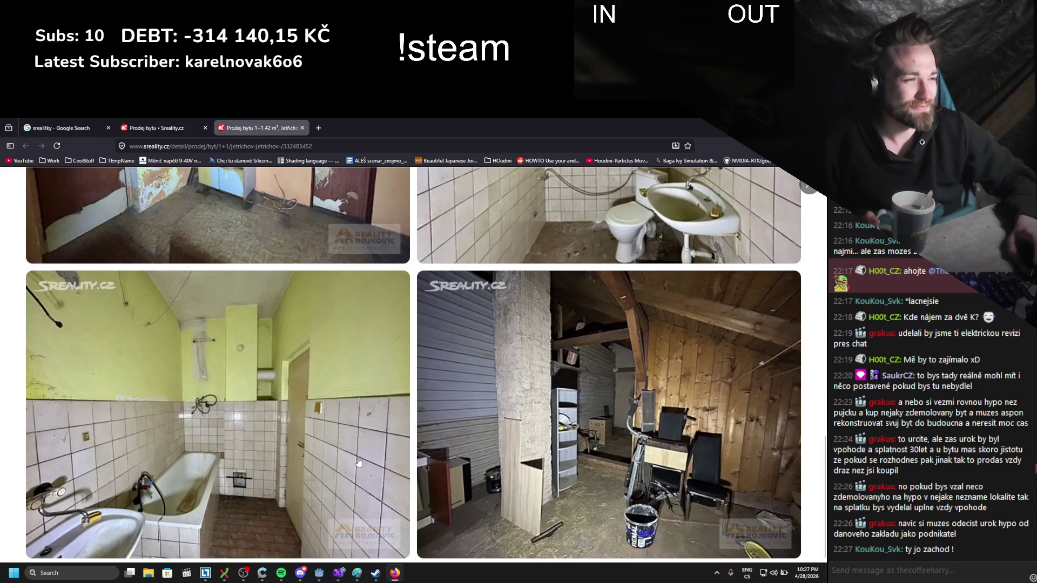
{"action": "scroll", "coordinate": [355, 459], "scroll_direction": "up", "scroll_amount": 8}
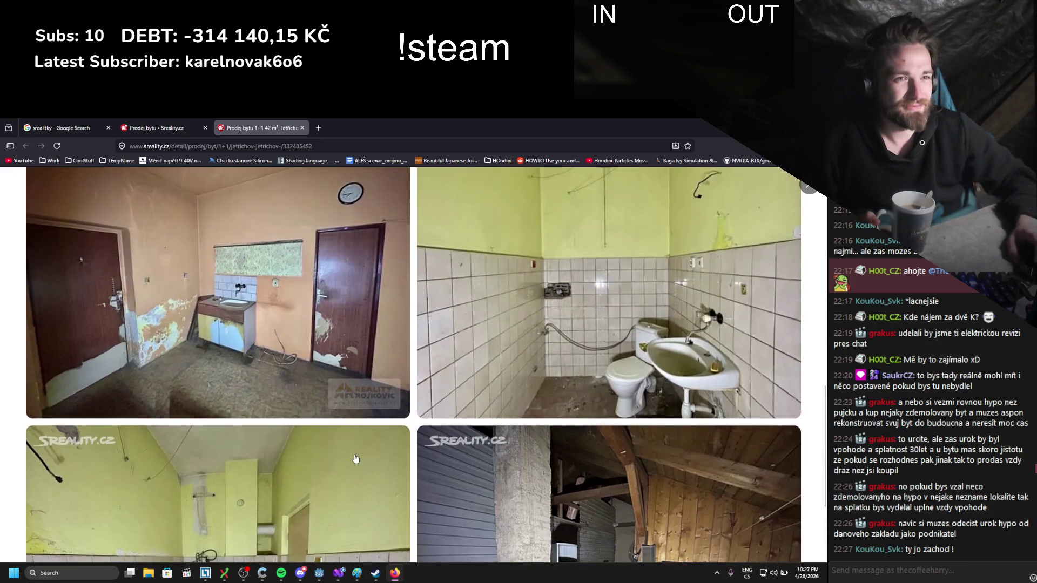
{"action": "scroll", "coordinate": [358, 457], "scroll_direction": "up", "scroll_amount": 2}
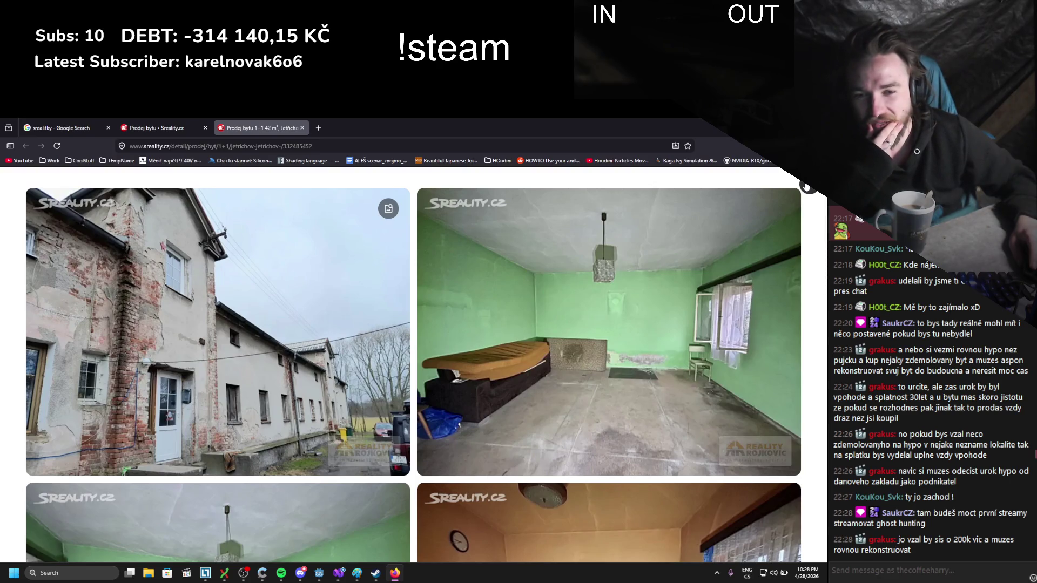
- Close the photo gallery, reopen it as a full-page view, and close it again
{"action": "left_click", "coordinate": [806, 187]}
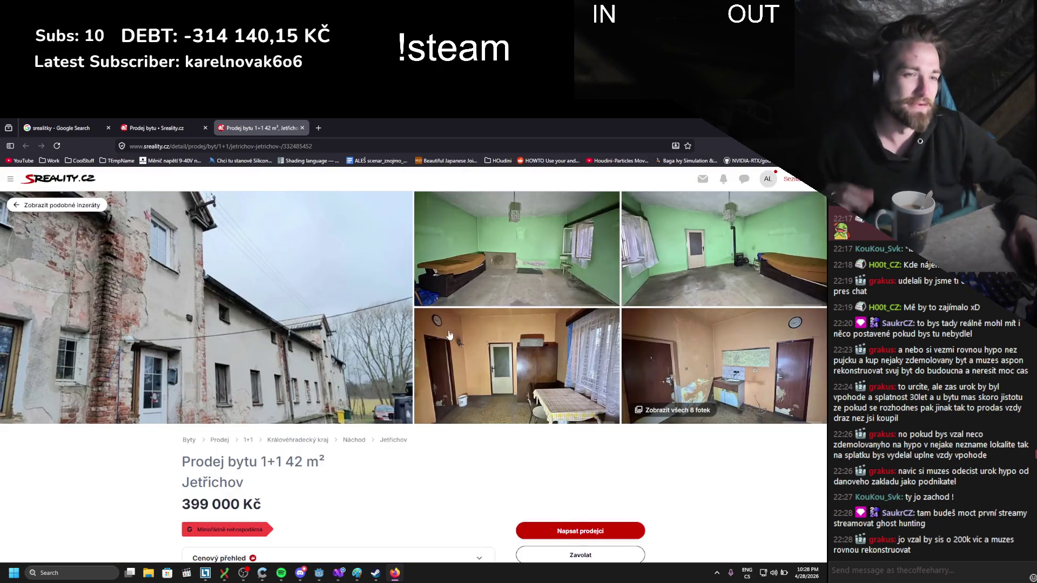
{"action": "scroll", "coordinate": [401, 416], "scroll_direction": "up", "scroll_amount": 2}
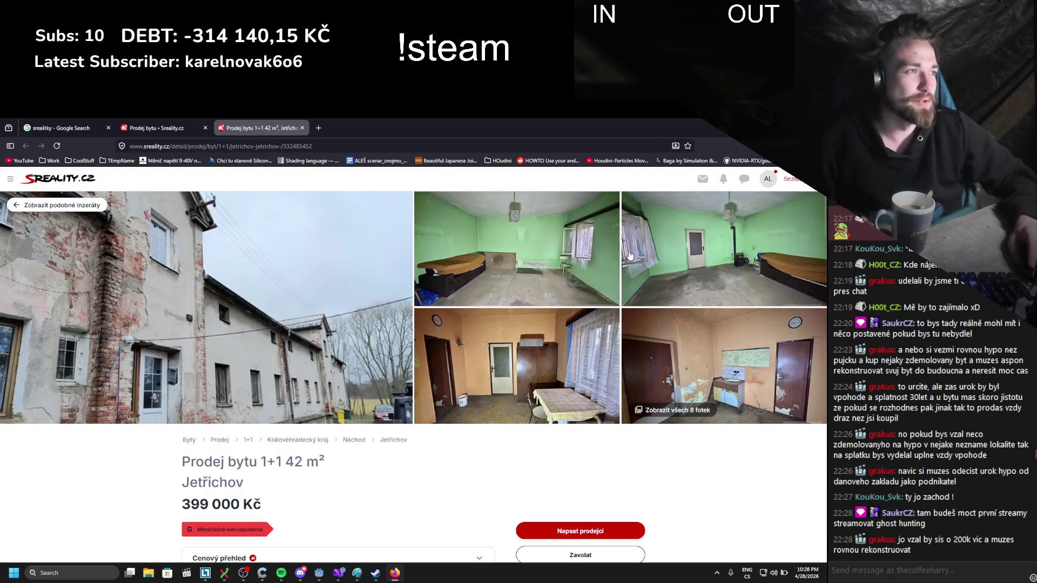
{"action": "left_click", "coordinate": [734, 260]}
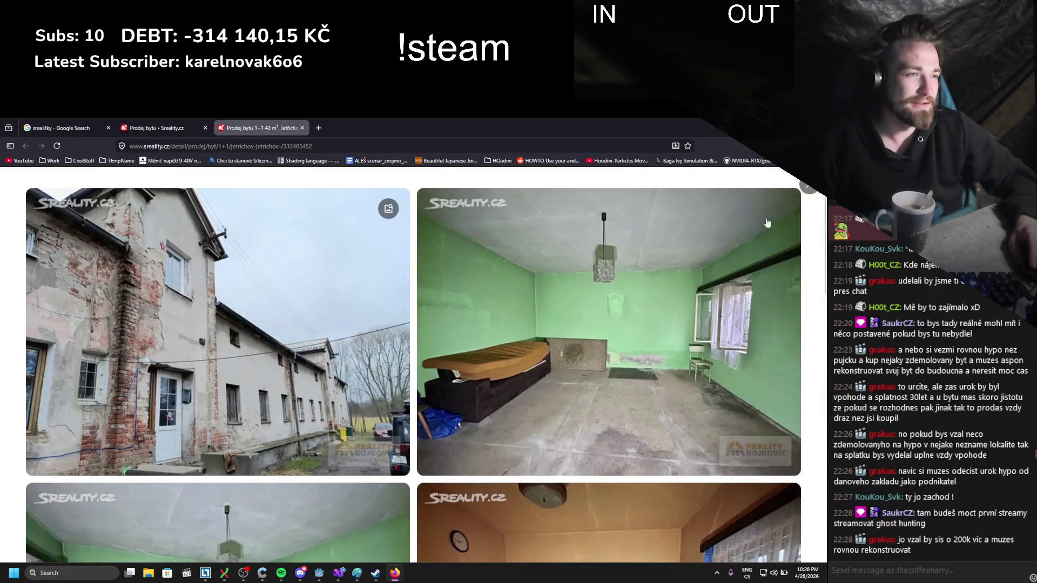
{"action": "left_click", "coordinate": [808, 186]}
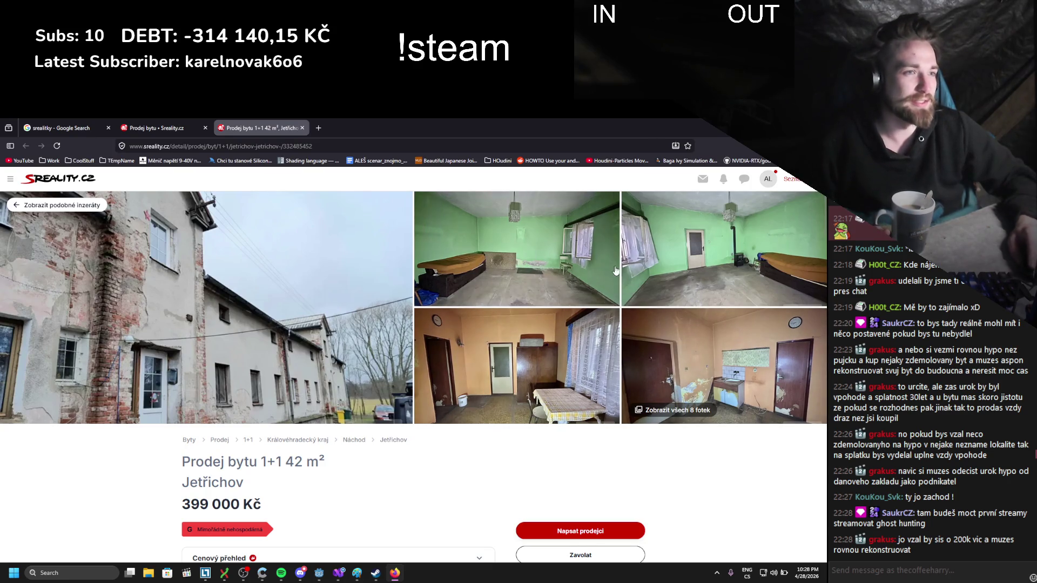
- Scroll the Jetřichov listing once more, then go back to the 'Prodej bytu' results tab
{"action": "scroll", "coordinate": [399, 393], "scroll_direction": "down", "scroll_amount": 1}
{"action": "left_click_drag", "start_coordinate": [261, 424], "coordinate": [324, 439]}
{"action": "left_click", "coordinate": [324, 438]}
{"action": "scroll", "coordinate": [519, 311], "scroll_direction": "up", "scroll_amount": 1}
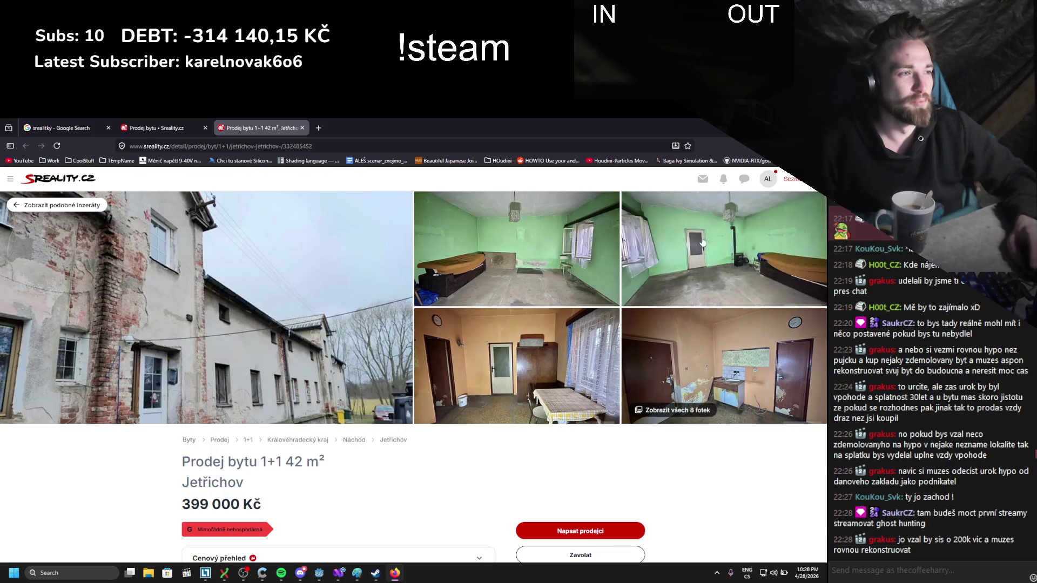
{"action": "scroll", "coordinate": [473, 344], "scroll_direction": "down", "scroll_amount": 3}
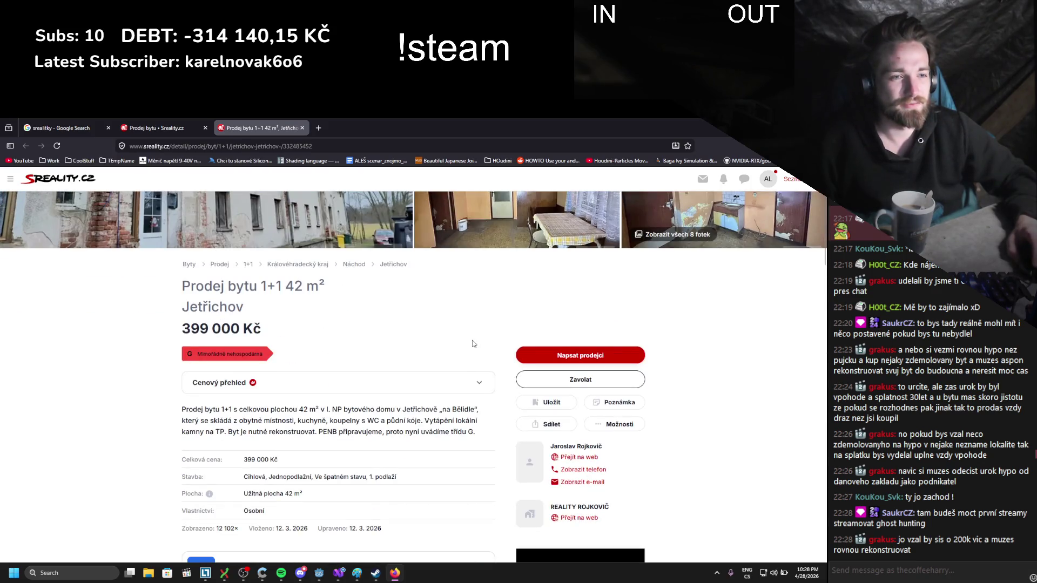
{"action": "scroll", "coordinate": [473, 344], "scroll_direction": "down", "scroll_amount": 5}
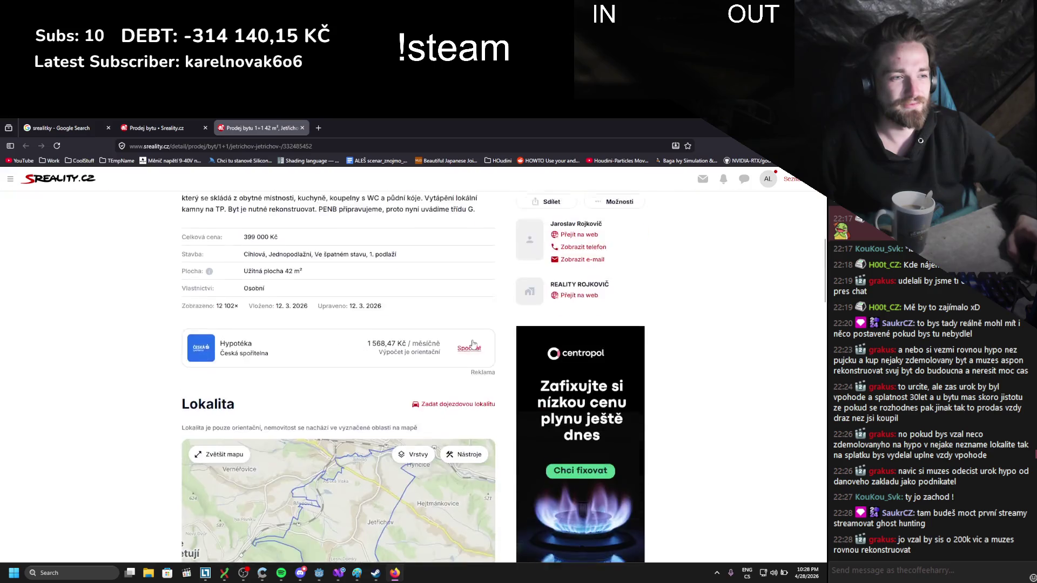
{"action": "scroll", "coordinate": [473, 344], "scroll_direction": "up", "scroll_amount": 4}
{"action": "left_click", "coordinate": [168, 123]}
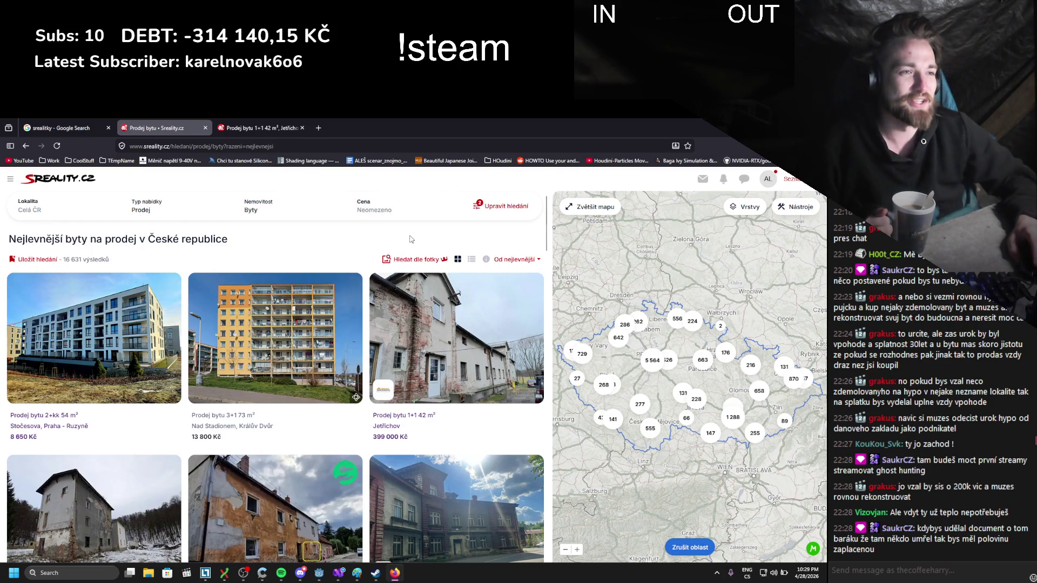
- Open the 449 000 Kč Písečná 2+1 75 m² flat listing from the results
{"action": "scroll", "coordinate": [379, 207], "scroll_direction": "down", "scroll_amount": 2}
{"action": "scroll", "coordinate": [379, 207], "scroll_direction": "down", "scroll_amount": 1}
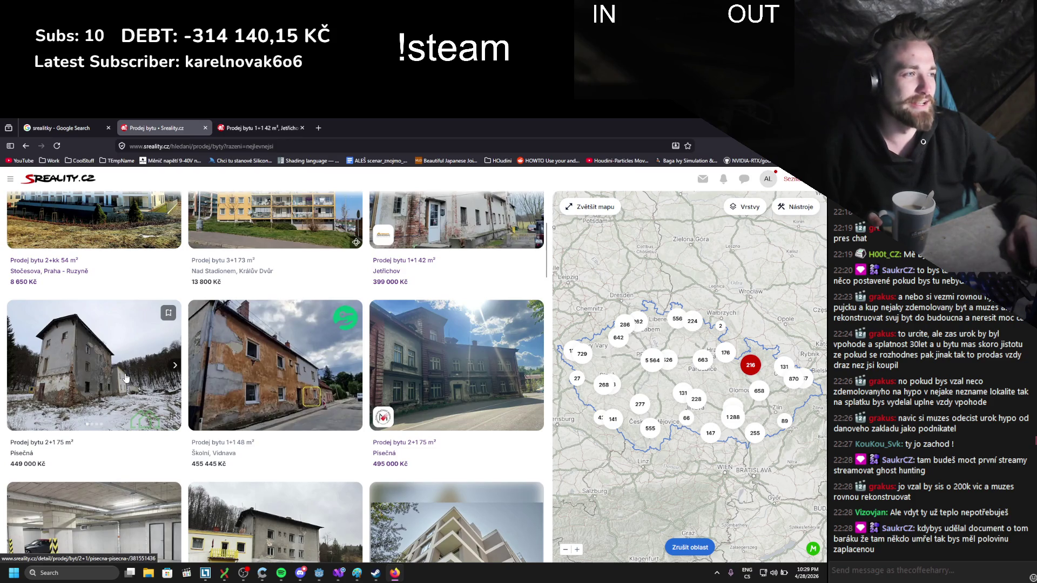
{"action": "left_click", "coordinate": [110, 386]}
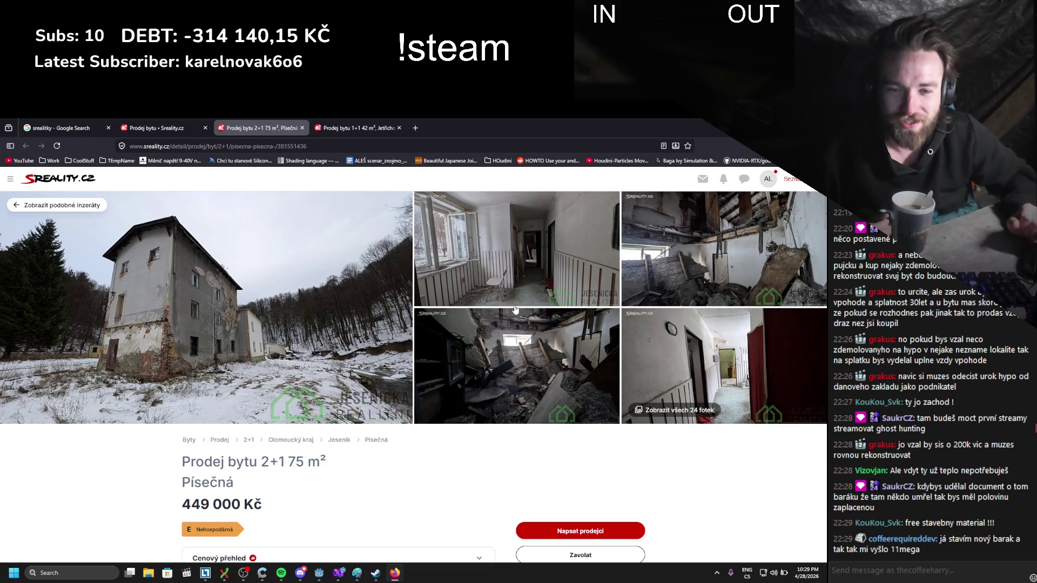
- Read through the listing description, highlighting the 483 m² plot size
{"action": "scroll", "coordinate": [515, 309], "scroll_direction": "down", "scroll_amount": 4}
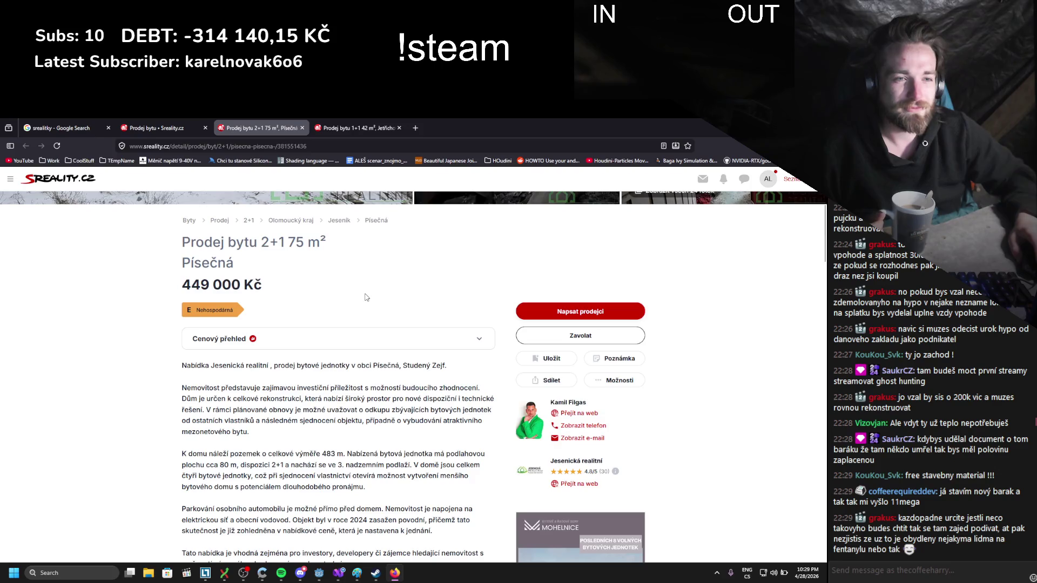
{"action": "scroll", "coordinate": [366, 297], "scroll_direction": "down", "scroll_amount": 1}
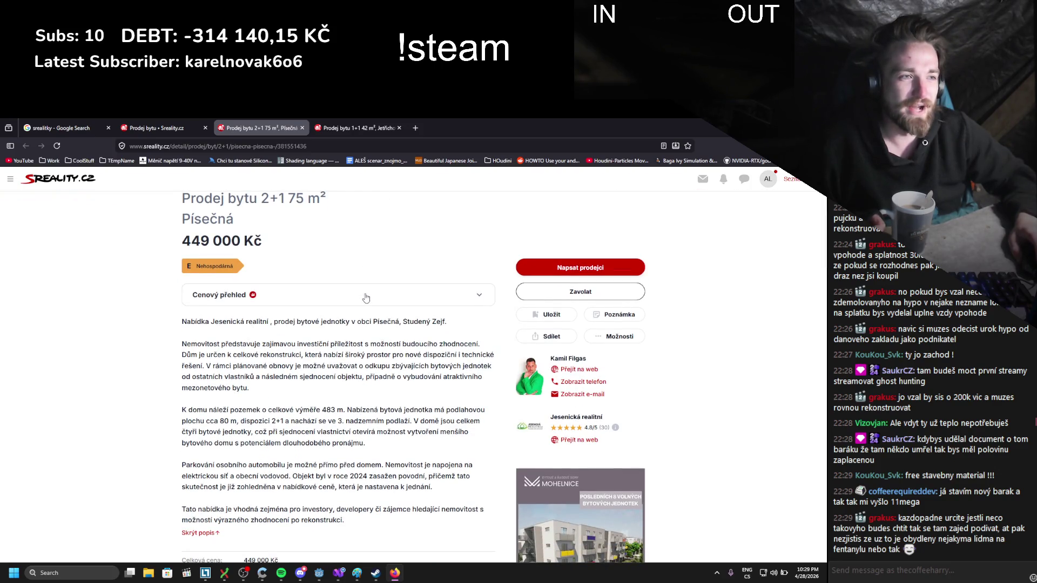
{"action": "scroll", "coordinate": [366, 297], "scroll_direction": "down", "scroll_amount": 1}
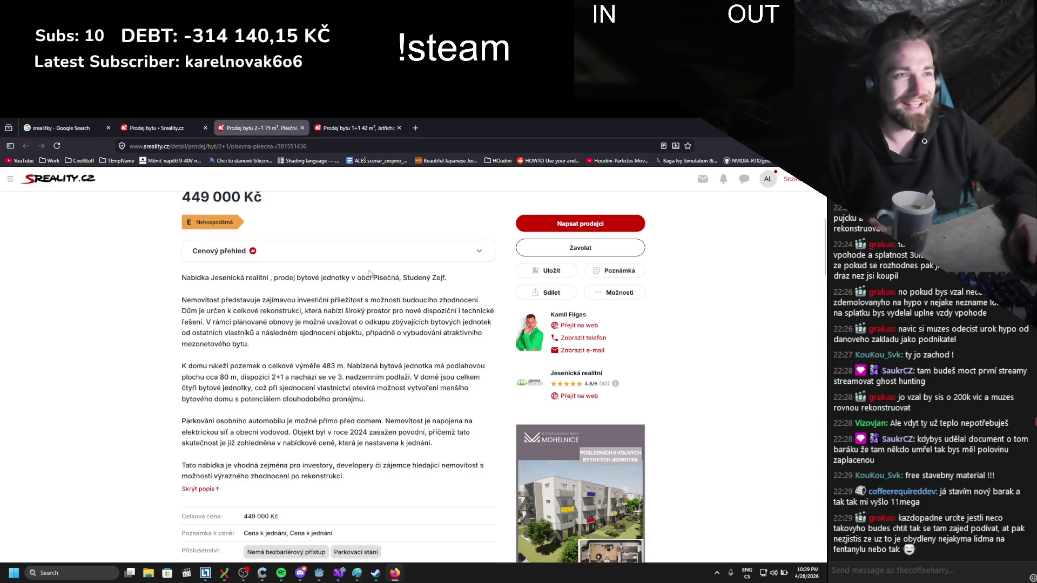
{"action": "left_click_drag", "start_coordinate": [378, 301], "coordinate": [456, 301]}
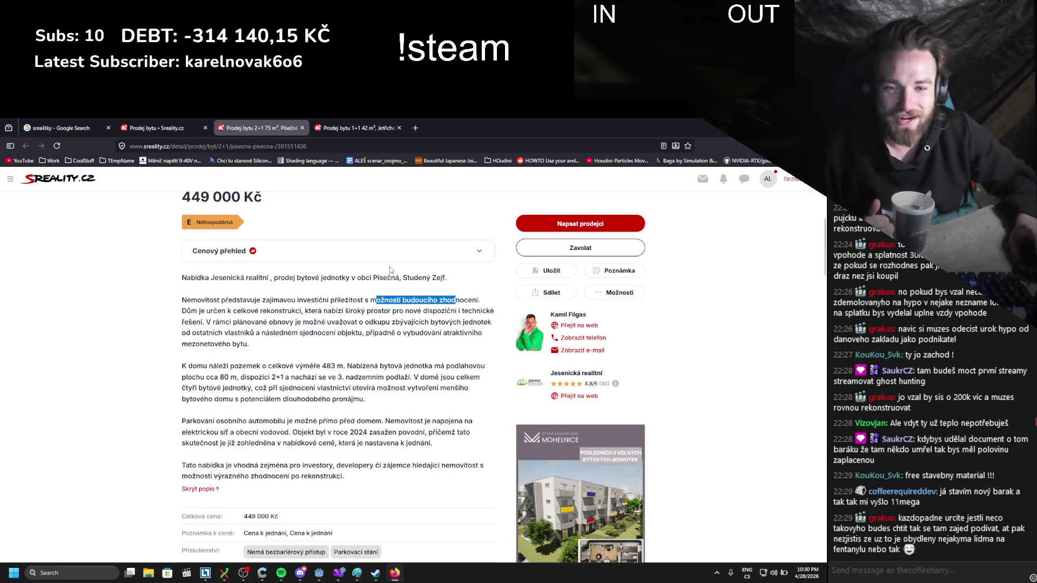
{"action": "scroll", "coordinate": [389, 282], "scroll_direction": "up", "scroll_amount": 5}
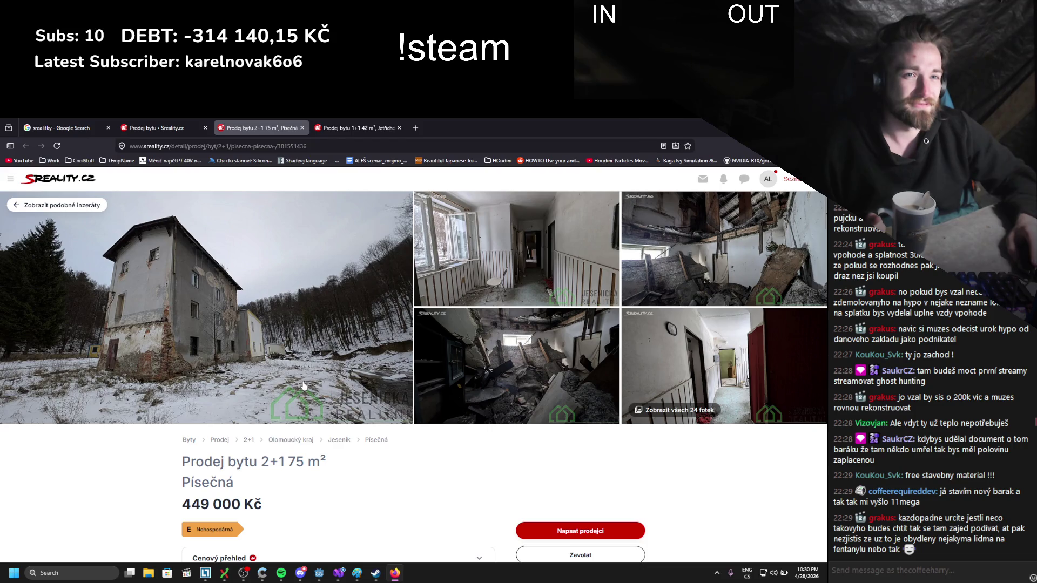
{"action": "scroll", "coordinate": [300, 381], "scroll_direction": "down", "scroll_amount": 3}
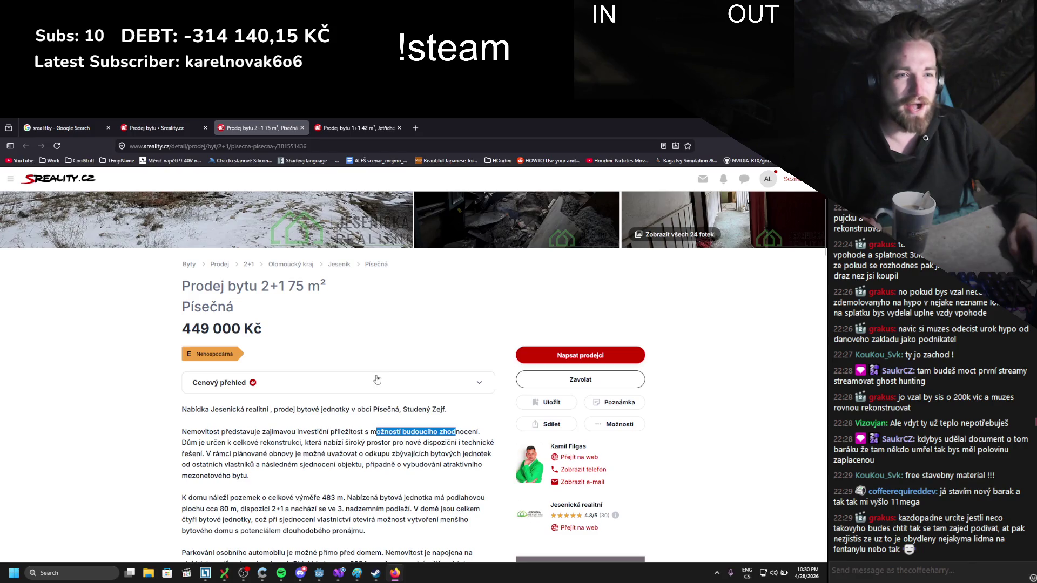
{"action": "left_click", "coordinate": [290, 496]}
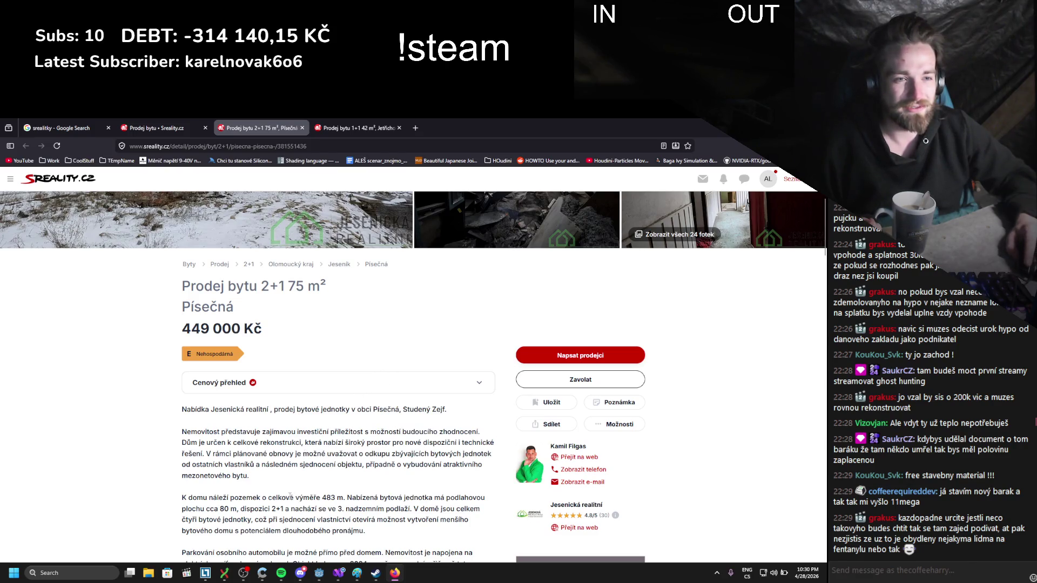
{"action": "mouse_move", "coordinate": [231, 500]}
{"action": "left_mouse_down"}
{"action": "mouse_move", "coordinate": [362, 497]}
{"action": "mouse_move", "coordinate": [256, 498]}
{"action": "left_mouse_up"}
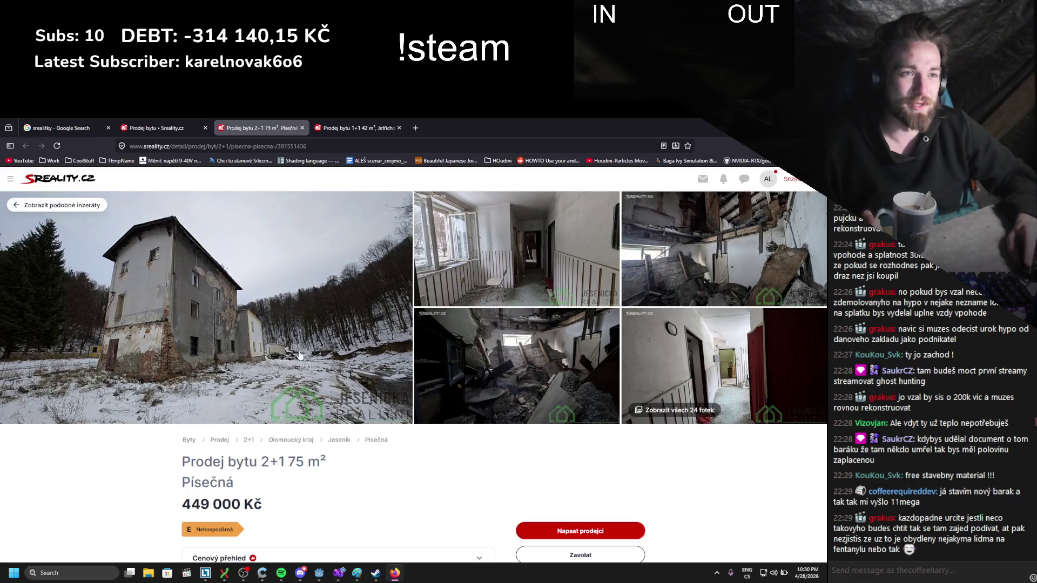
{"action": "left_click", "coordinate": [449, 351]}
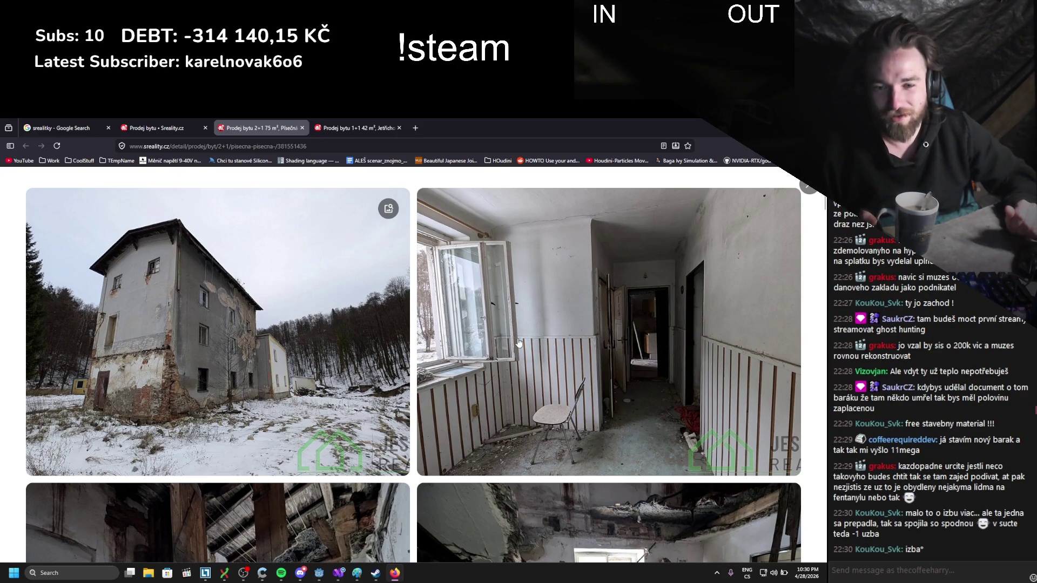
{"action": "scroll", "coordinate": [502, 349], "scroll_direction": "down", "scroll_amount": 3}
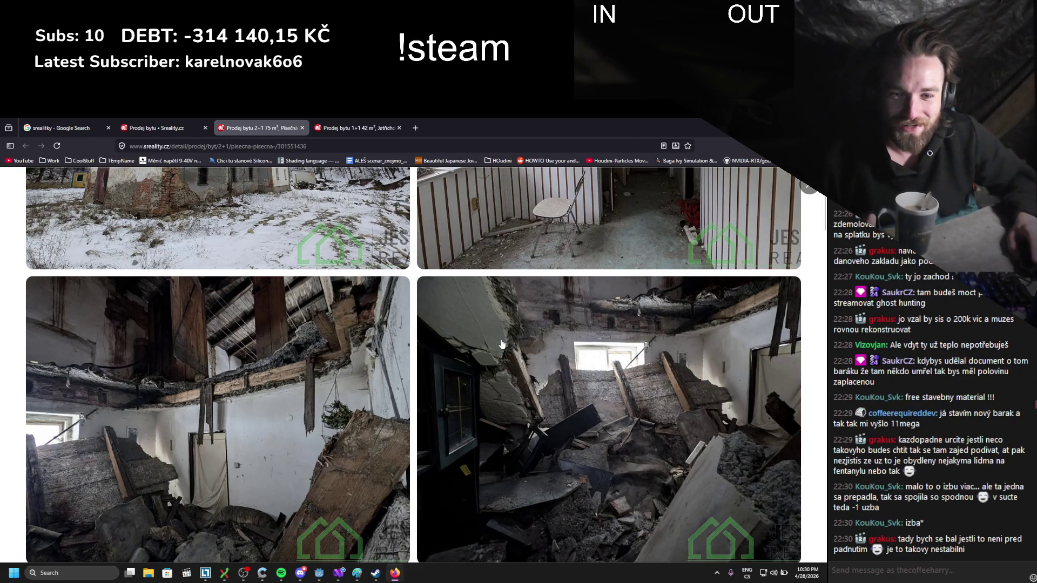
{"action": "scroll", "coordinate": [503, 344], "scroll_direction": "down", "scroll_amount": 5}
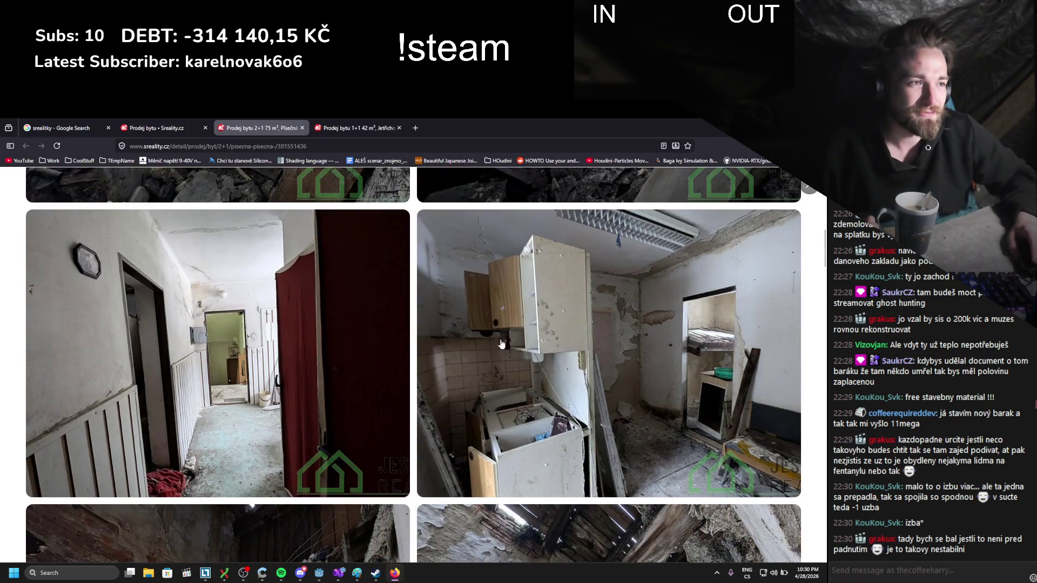
{"action": "scroll", "coordinate": [502, 344], "scroll_direction": "down", "scroll_amount": 3}
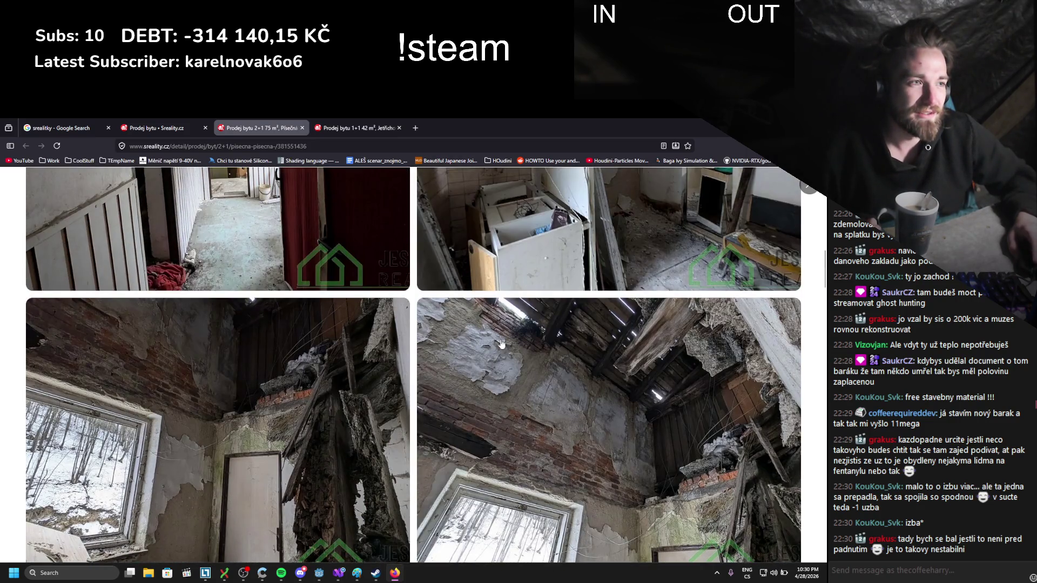
{"action": "scroll", "coordinate": [501, 344], "scroll_direction": "down", "scroll_amount": 10}
{"action": "scroll", "coordinate": [501, 344], "scroll_direction": "down", "scroll_amount": 5}
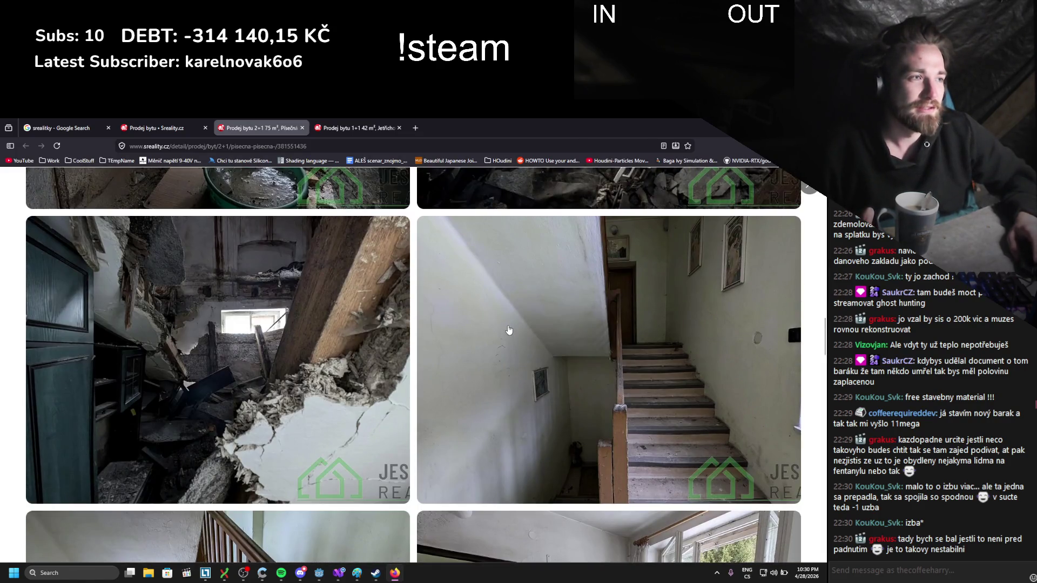
{"action": "scroll", "coordinate": [508, 329], "scroll_direction": "down", "scroll_amount": 6}
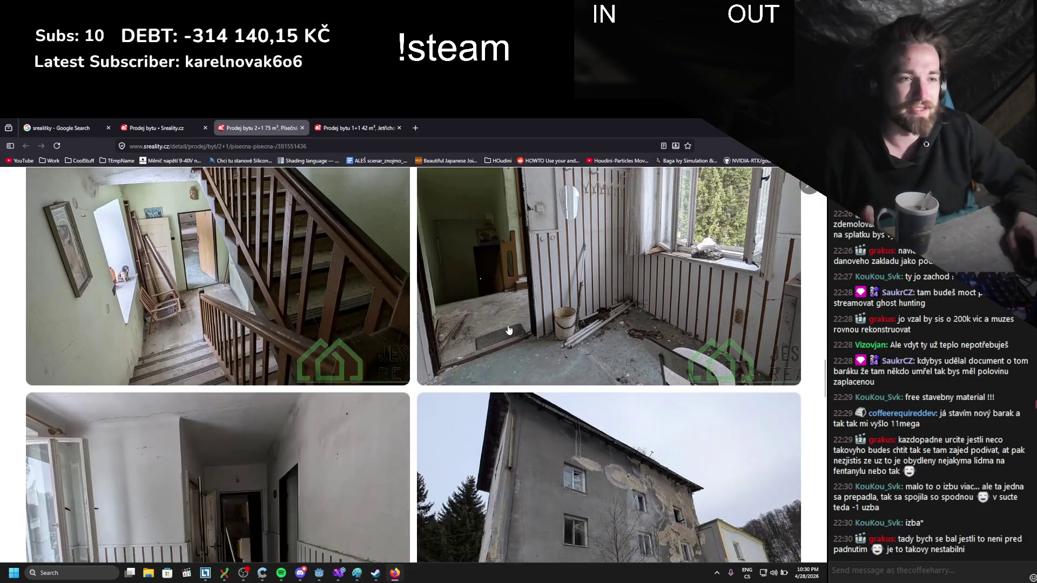
{"action": "scroll", "coordinate": [508, 328], "scroll_direction": "down", "scroll_amount": 3}
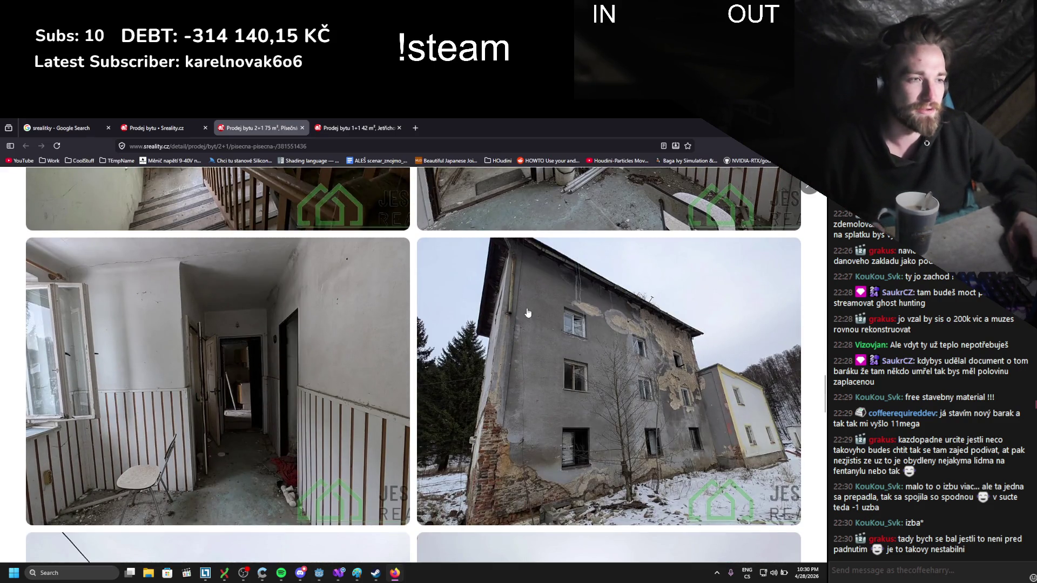
{"action": "key", "text": "Escape"}
{"action": "scroll", "coordinate": [265, 411], "scroll_direction": "down", "scroll_amount": 2}
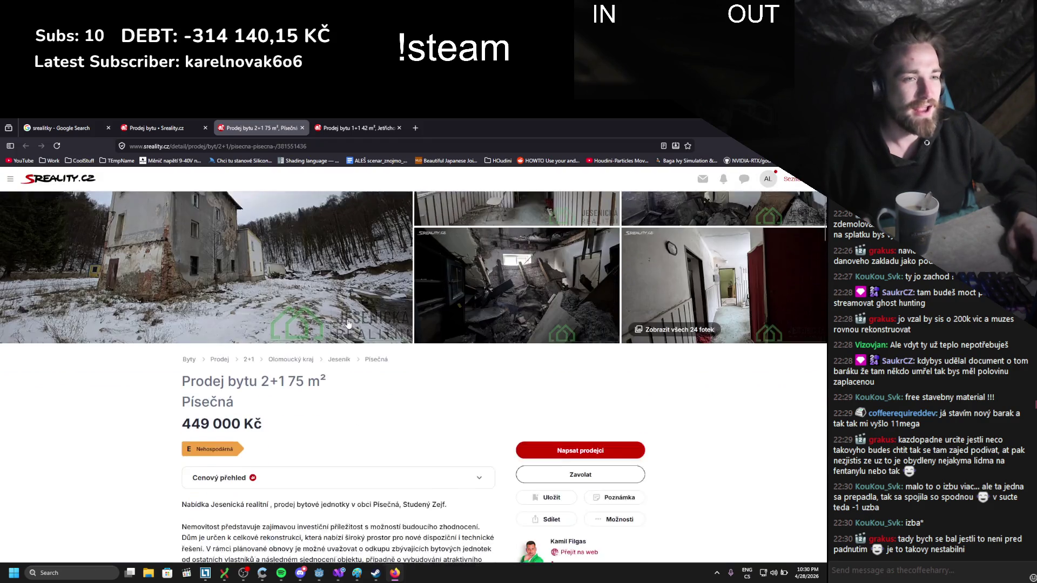
{"action": "scroll", "coordinate": [265, 412], "scroll_direction": "down", "scroll_amount": 3}
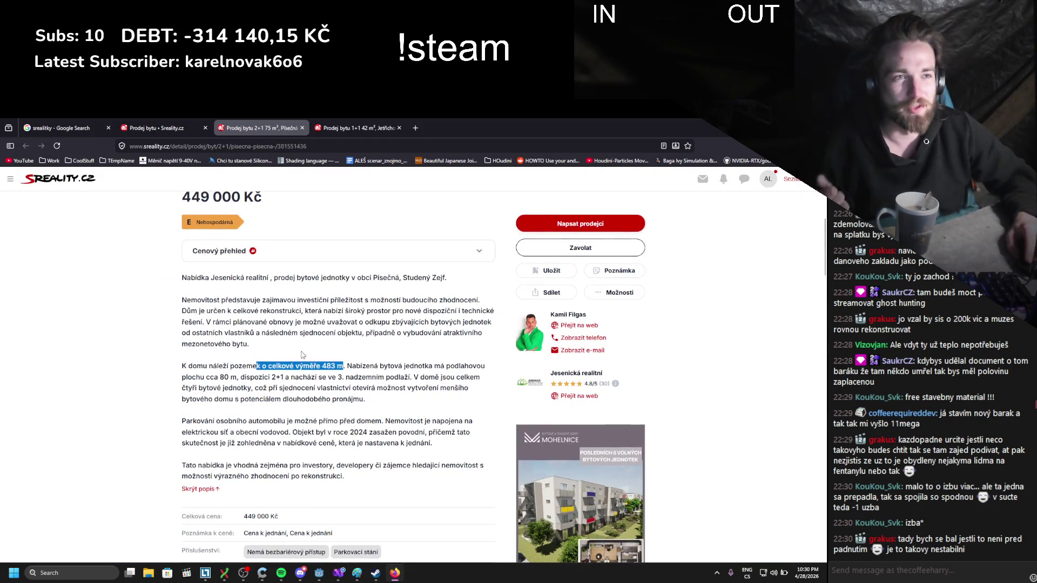
{"action": "left_click", "coordinate": [263, 297]}
{"action": "scroll", "coordinate": [264, 297], "scroll_direction": "up", "scroll_amount": 2}
{"action": "scroll", "coordinate": [264, 298], "scroll_direction": "down", "scroll_amount": 1}
{"action": "left_click_drag", "start_coordinate": [182, 454], "coordinate": [373, 465]}
{"action": "left_click", "coordinate": [361, 419]}
{"action": "scroll", "coordinate": [360, 420], "scroll_direction": "down", "scroll_amount": 2}
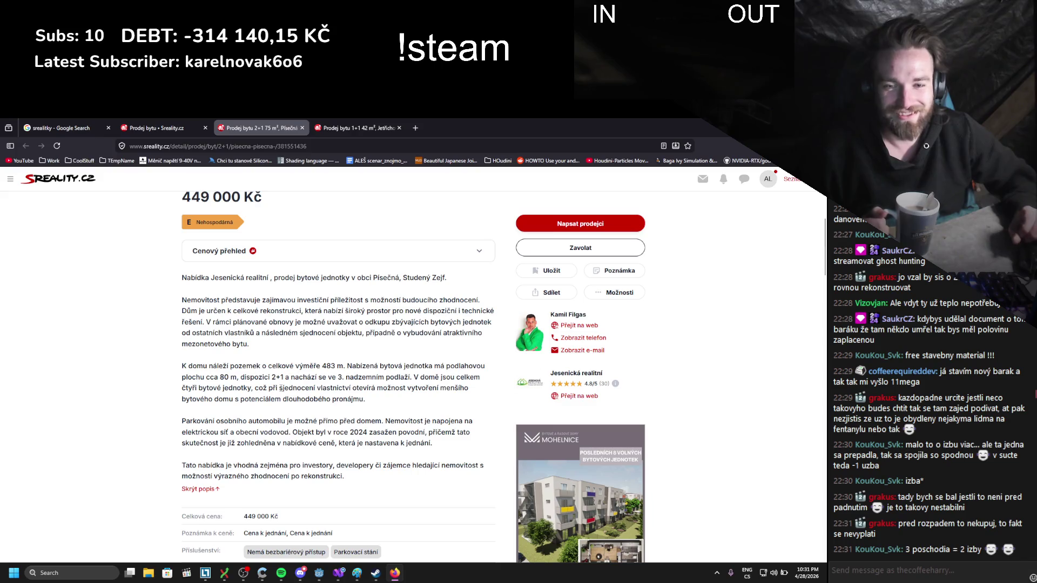
{"action": "scroll", "coordinate": [284, 427], "scroll_direction": "up", "scroll_amount": 5}
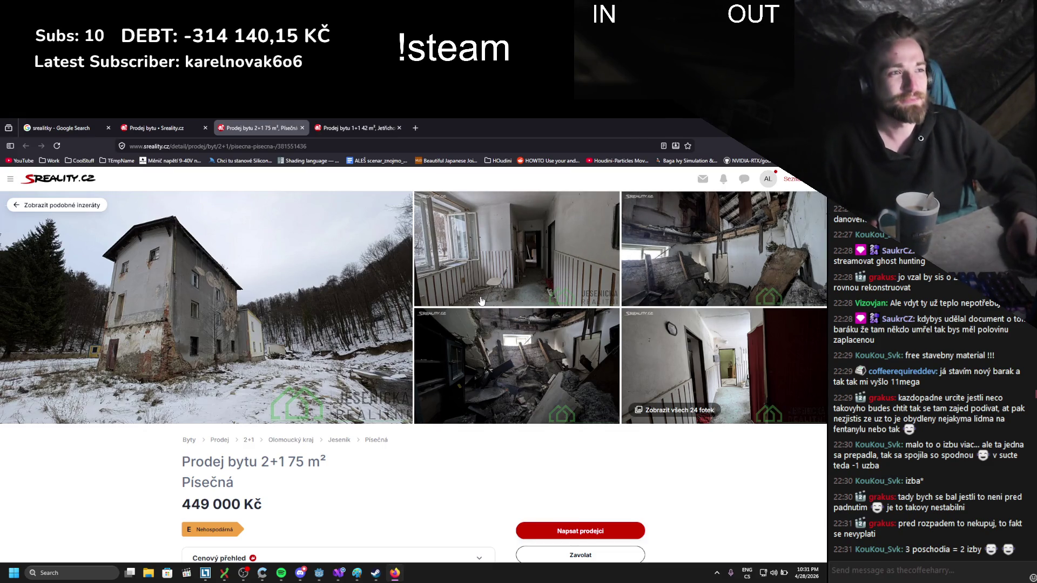
{"action": "left_click", "coordinate": [172, 128]}
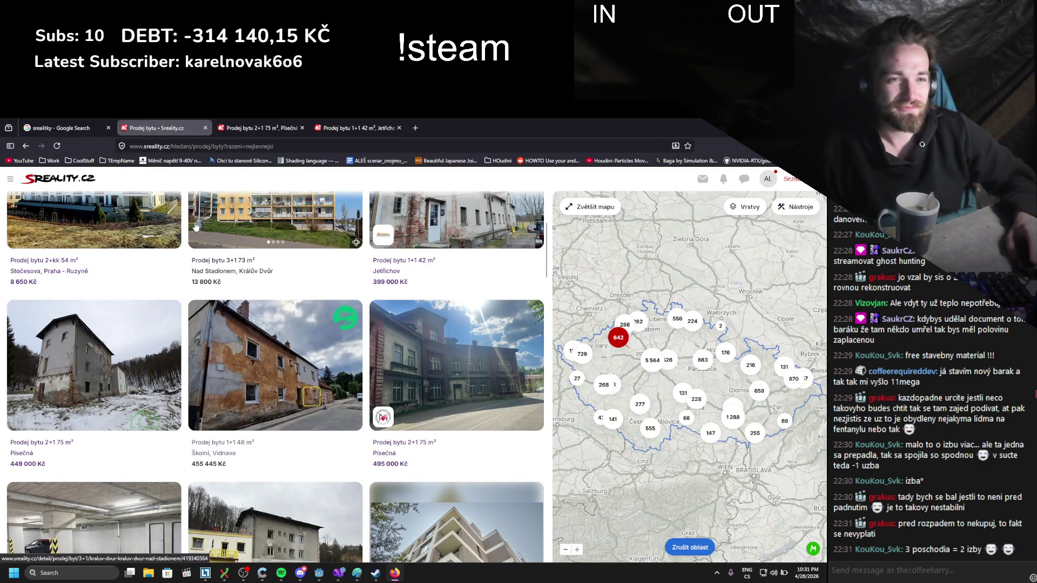
- Open the 495 000 Kč Písečná 2+1 75 m² listing in a background tab and switch to it
{"action": "scroll", "coordinate": [192, 228], "scroll_direction": "up", "scroll_amount": 1}
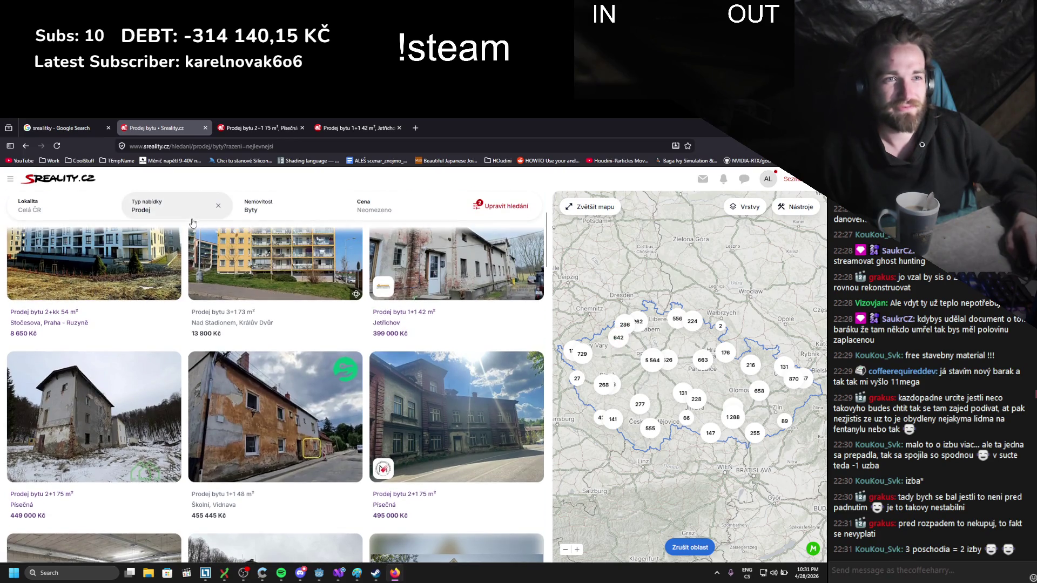
{"action": "scroll", "coordinate": [183, 239], "scroll_direction": "down", "scroll_amount": 1}
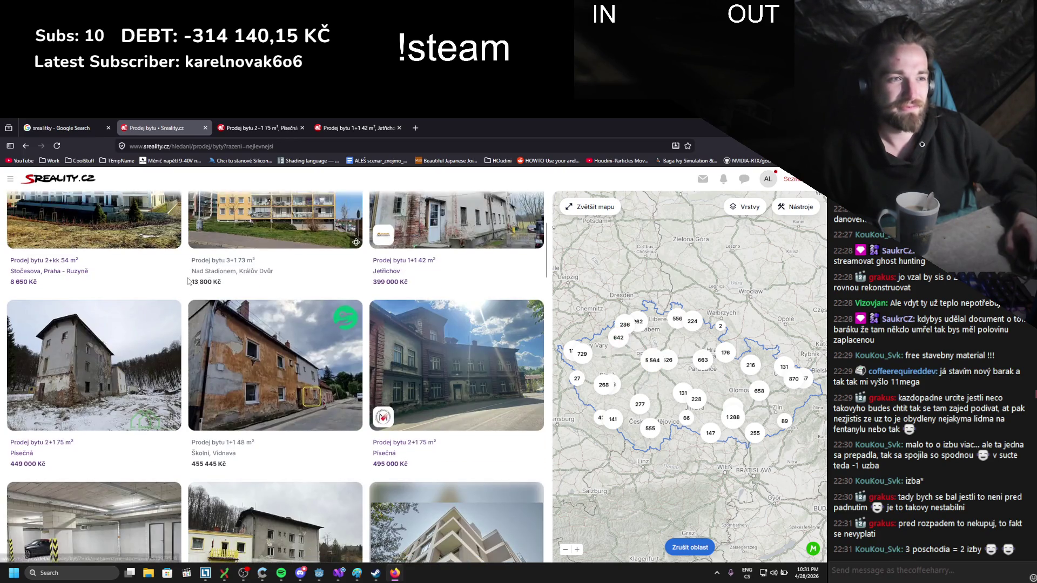
{"action": "middle_click", "coordinate": [458, 368]}
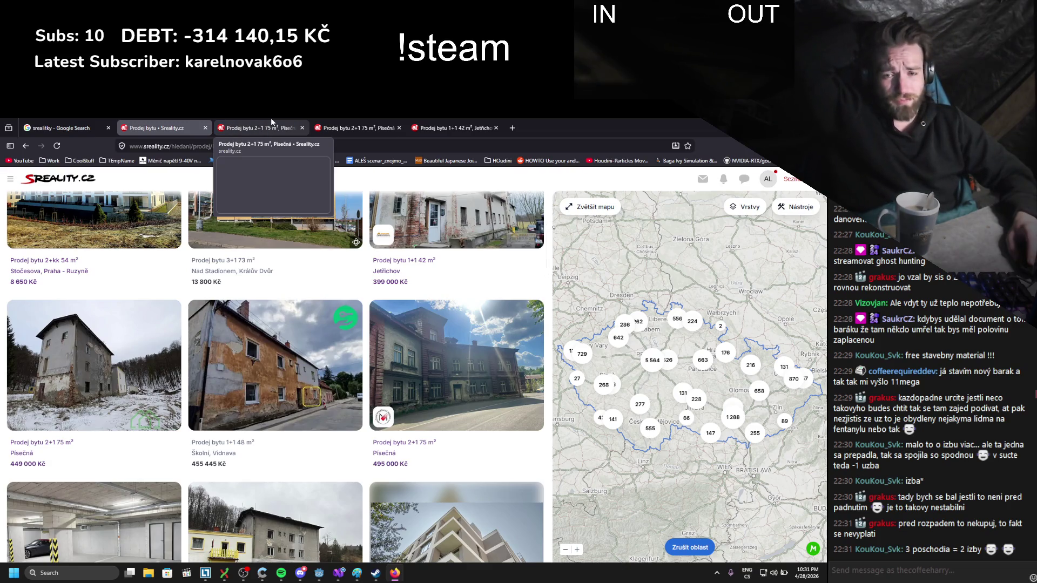
{"action": "left_click", "coordinate": [246, 132]}
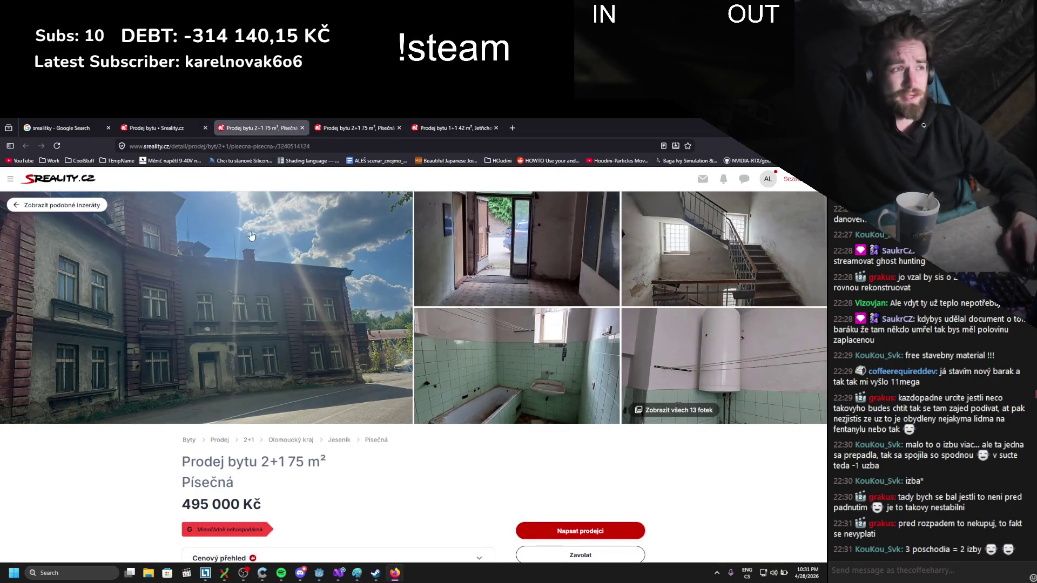
- Scroll through the listing details and bring up all 13 of its photos
{"action": "scroll", "coordinate": [478, 257], "scroll_direction": "down", "scroll_amount": 2}
{"action": "scroll", "coordinate": [335, 308], "scroll_direction": "down", "scroll_amount": 2}
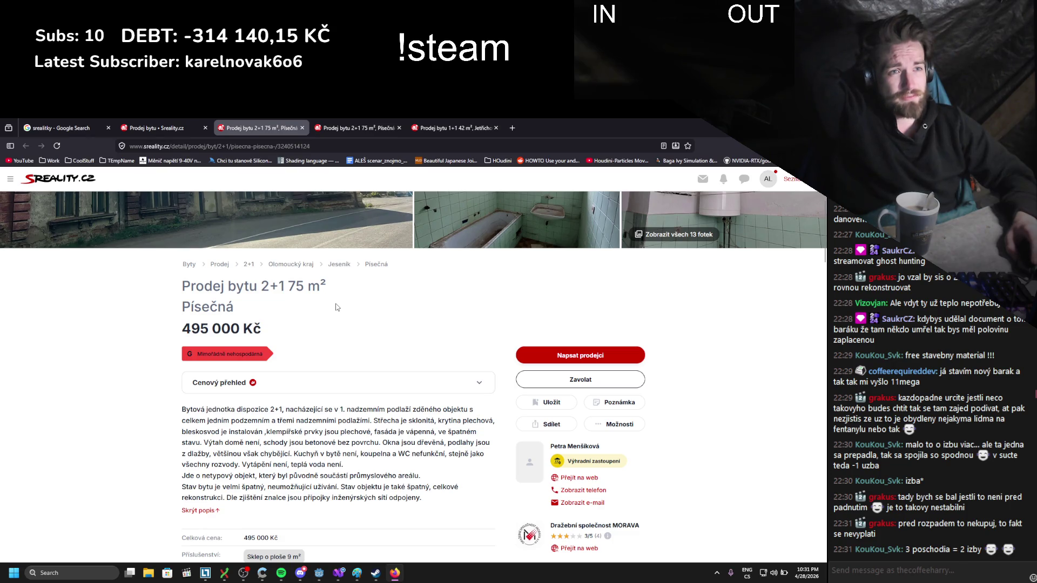
{"action": "scroll", "coordinate": [336, 307], "scroll_direction": "down", "scroll_amount": 2}
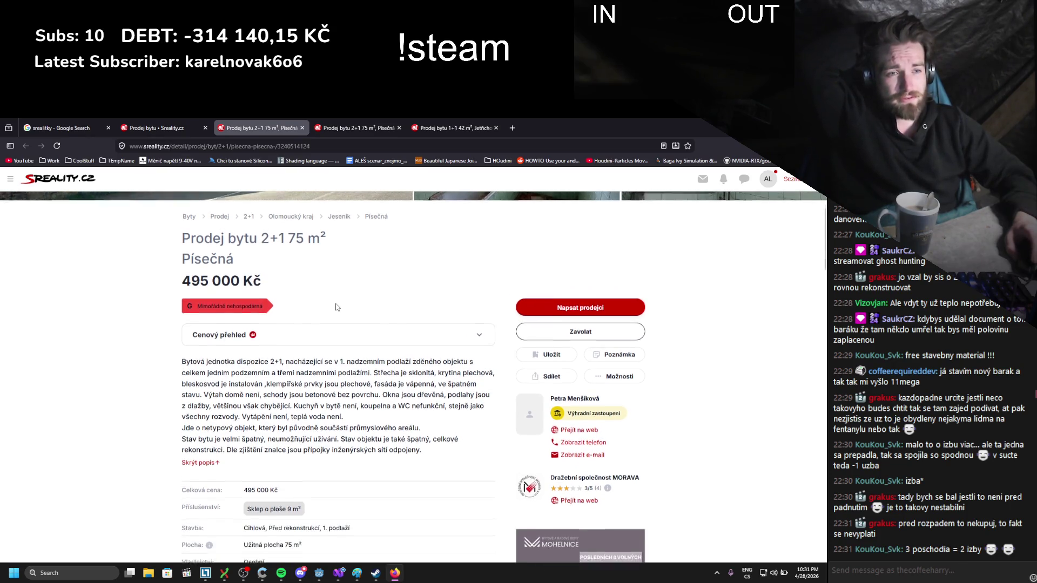
{"action": "scroll", "coordinate": [336, 307], "scroll_direction": "down", "scroll_amount": 1}
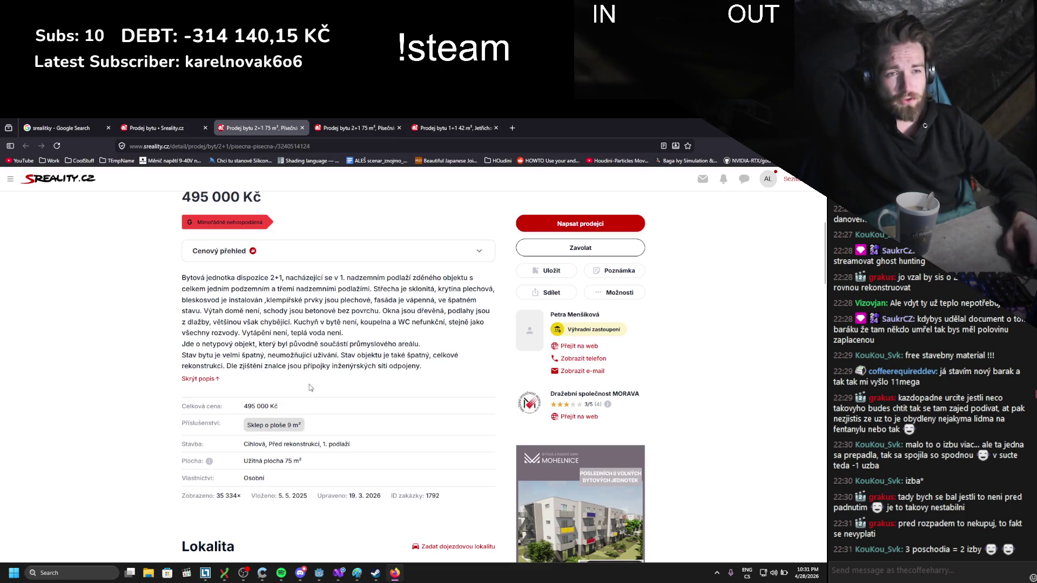
{"action": "scroll", "coordinate": [319, 371], "scroll_direction": "down", "scroll_amount": 8}
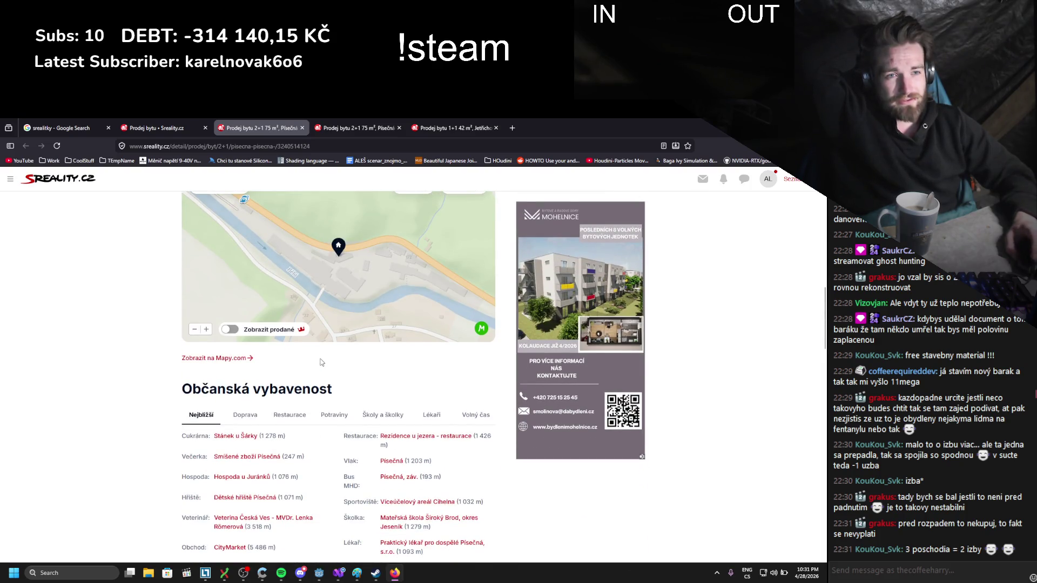
{"action": "scroll", "coordinate": [319, 365], "scroll_direction": "up", "scroll_amount": 15}
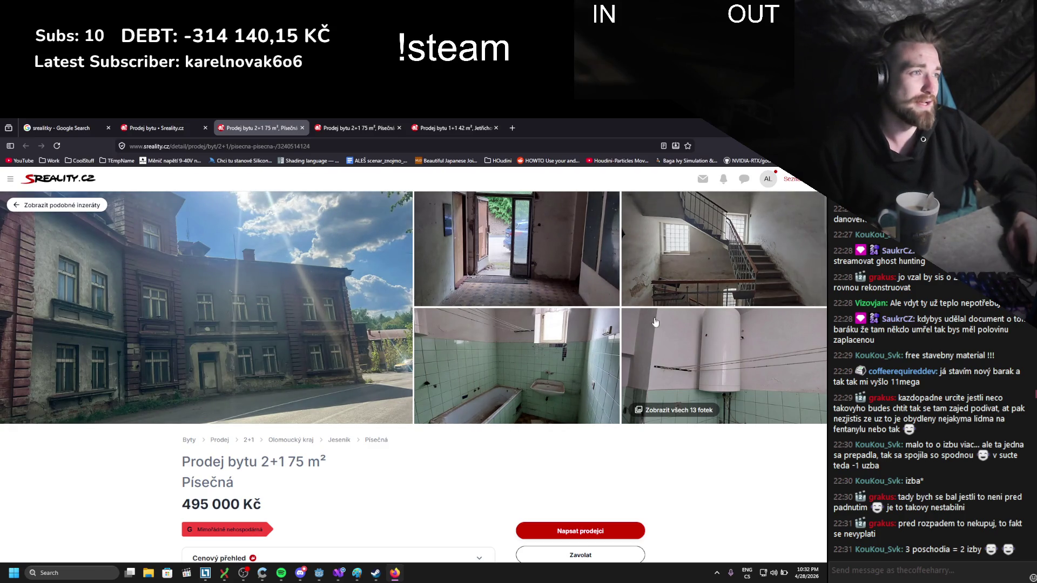
{"action": "left_click", "coordinate": [663, 371]}
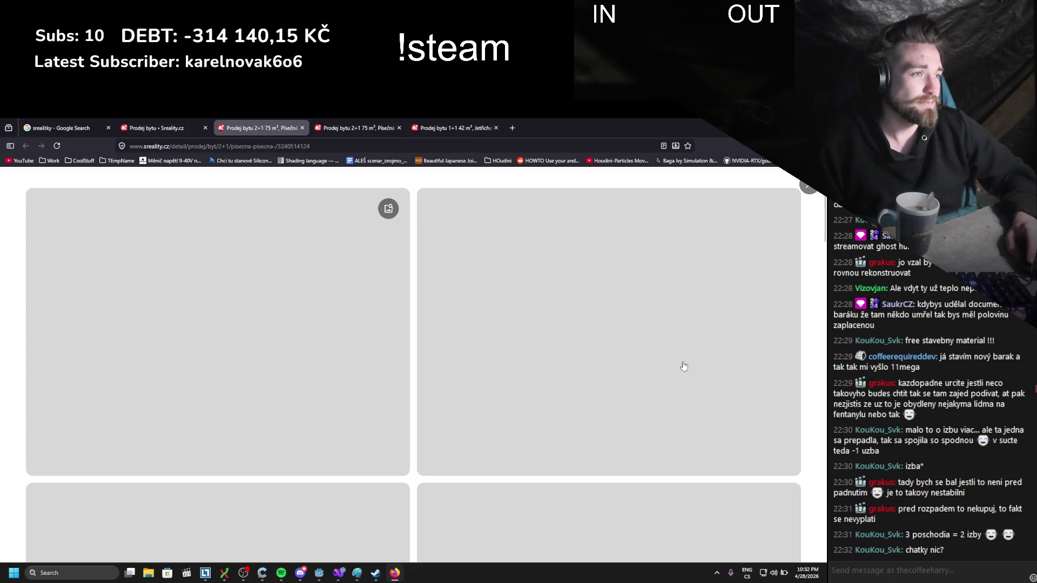
- Browse the Písečná flat's photo gallery, then close it
{"action": "scroll", "coordinate": [648, 357], "scroll_direction": "down", "scroll_amount": 7}
{"action": "scroll", "coordinate": [633, 345], "scroll_direction": "down", "scroll_amount": 2}
{"action": "scroll", "coordinate": [633, 345], "scroll_direction": "down", "scroll_amount": 5}
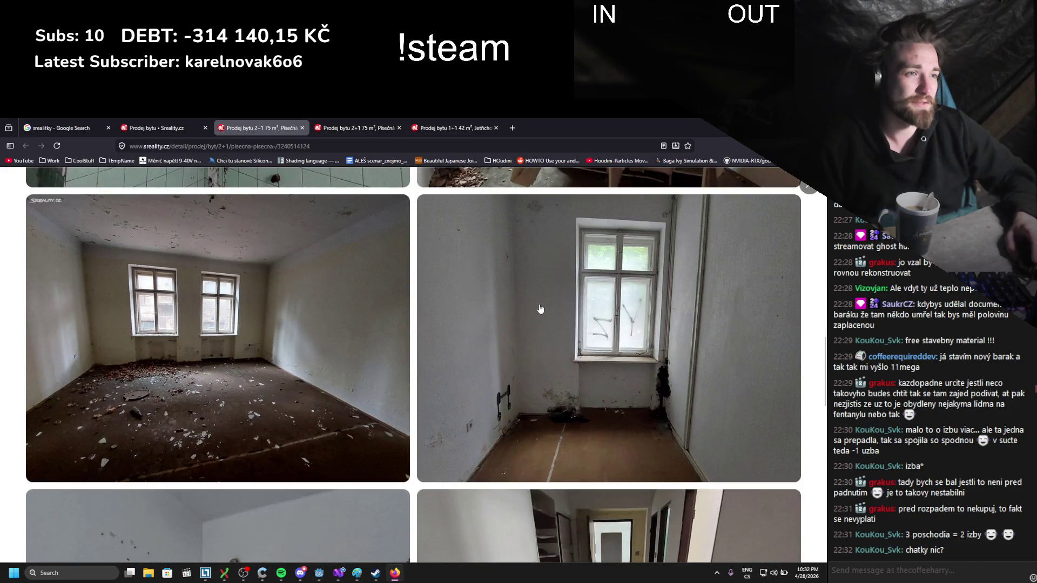
{"action": "scroll", "coordinate": [330, 314], "scroll_direction": "down", "scroll_amount": 3}
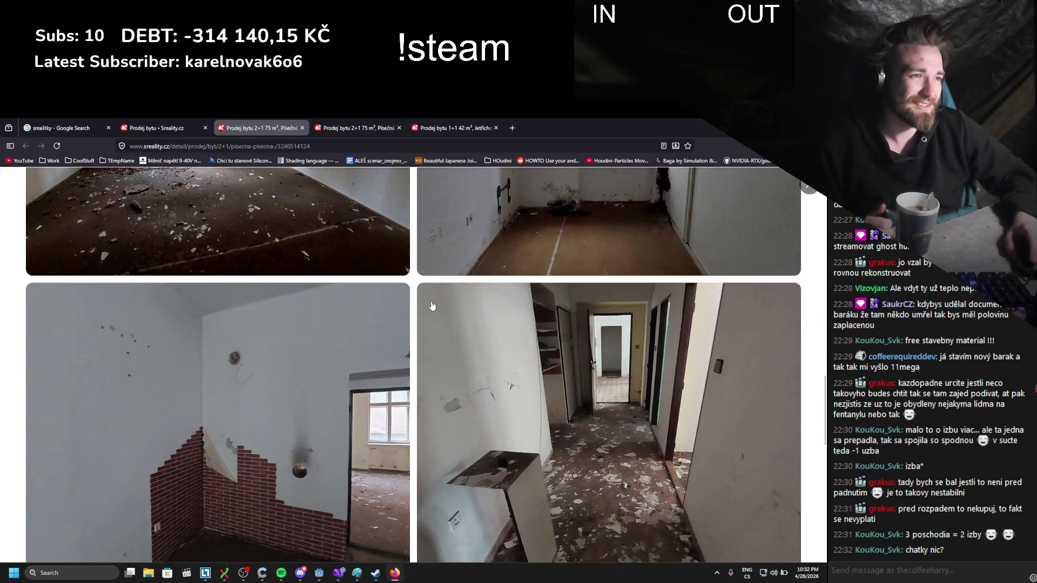
{"action": "scroll", "coordinate": [432, 306], "scroll_direction": "down", "scroll_amount": 3}
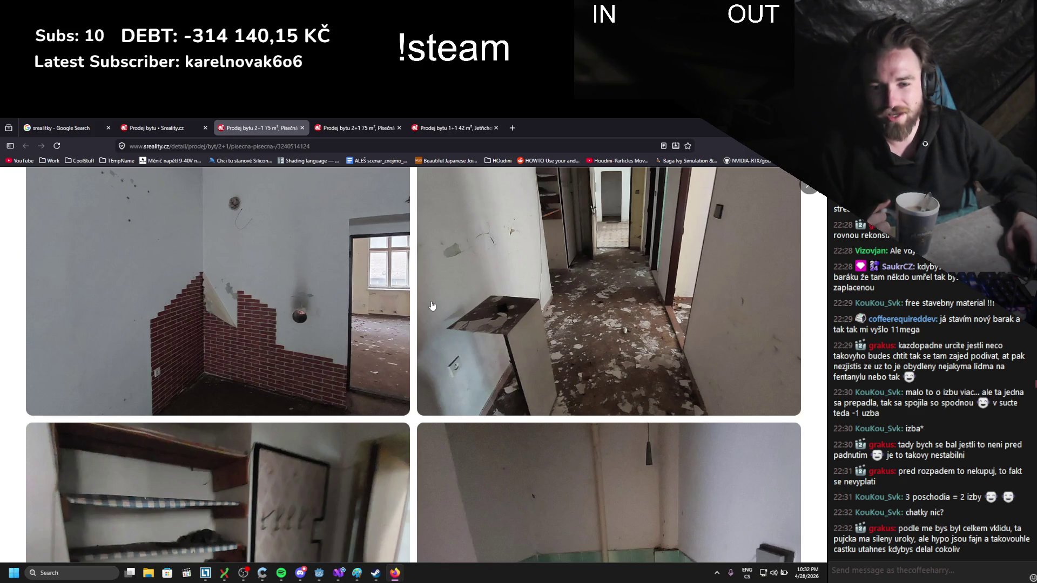
{"action": "scroll", "coordinate": [432, 306], "scroll_direction": "down", "scroll_amount": 10}
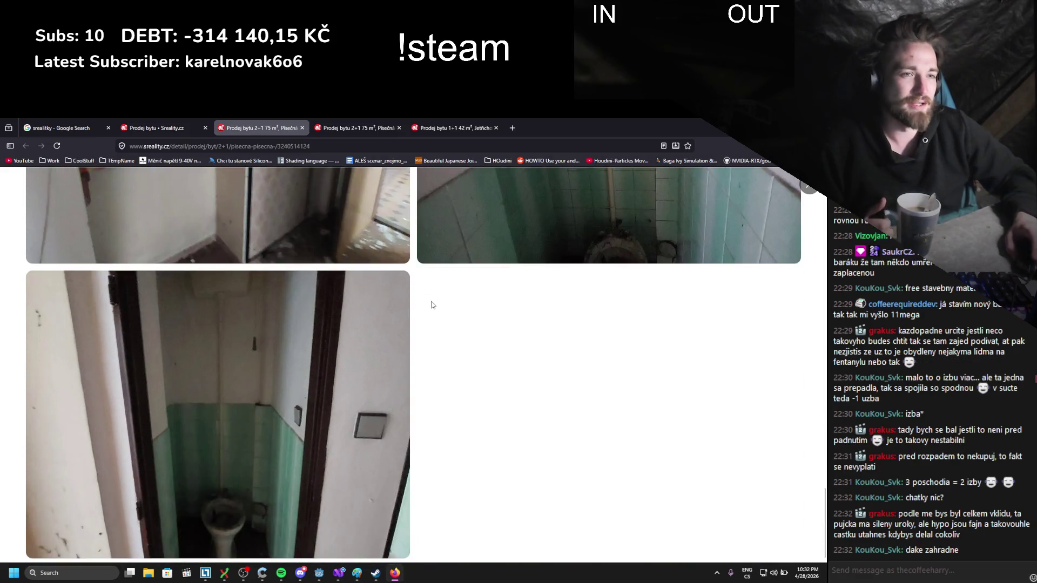
{"action": "scroll", "coordinate": [432, 306], "scroll_direction": "up", "scroll_amount": 3}
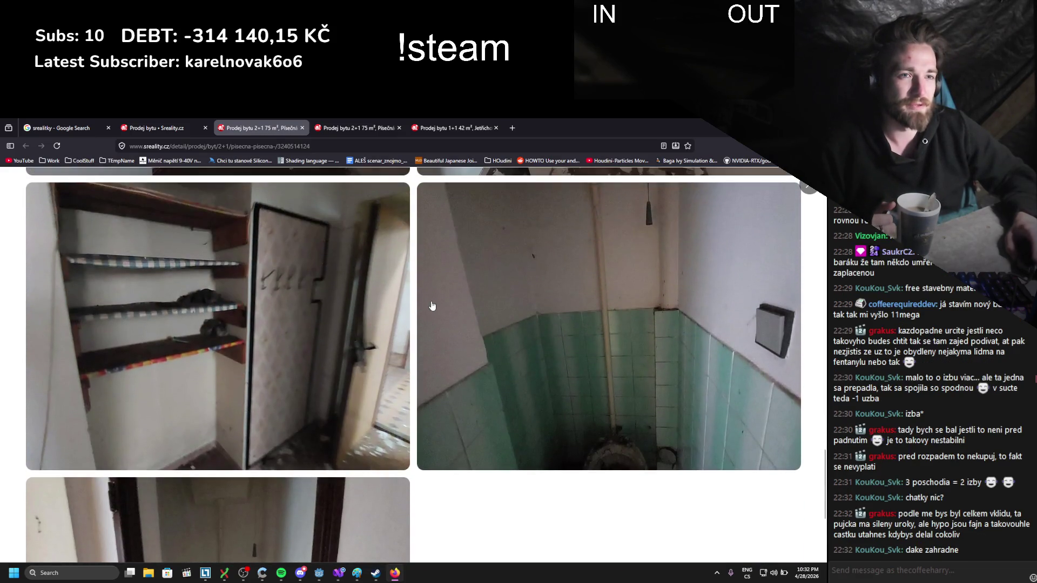
{"action": "scroll", "coordinate": [432, 306], "scroll_direction": "up", "scroll_amount": 7}
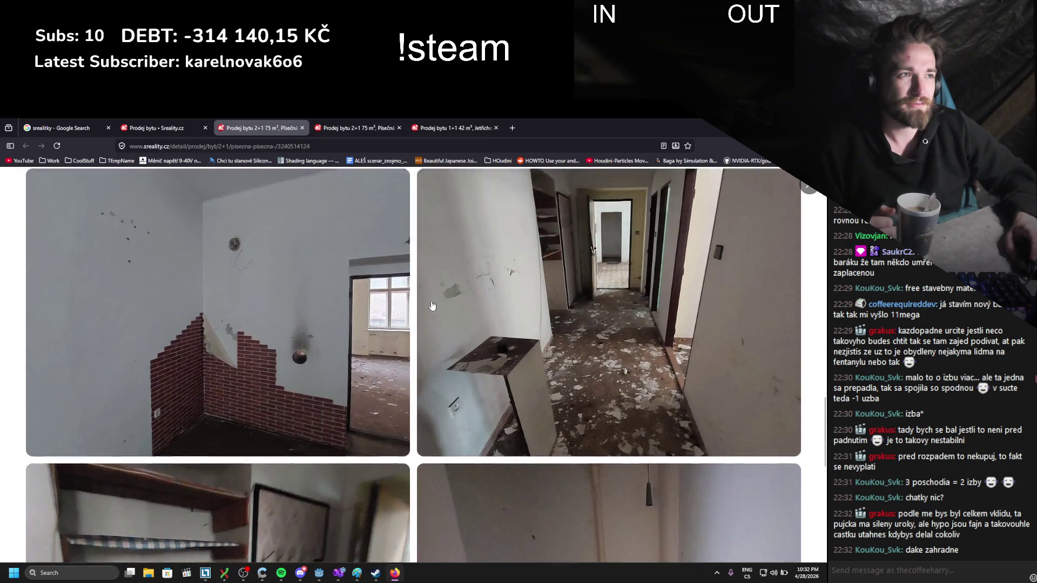
{"action": "scroll", "coordinate": [432, 307], "scroll_direction": "up", "scroll_amount": 10}
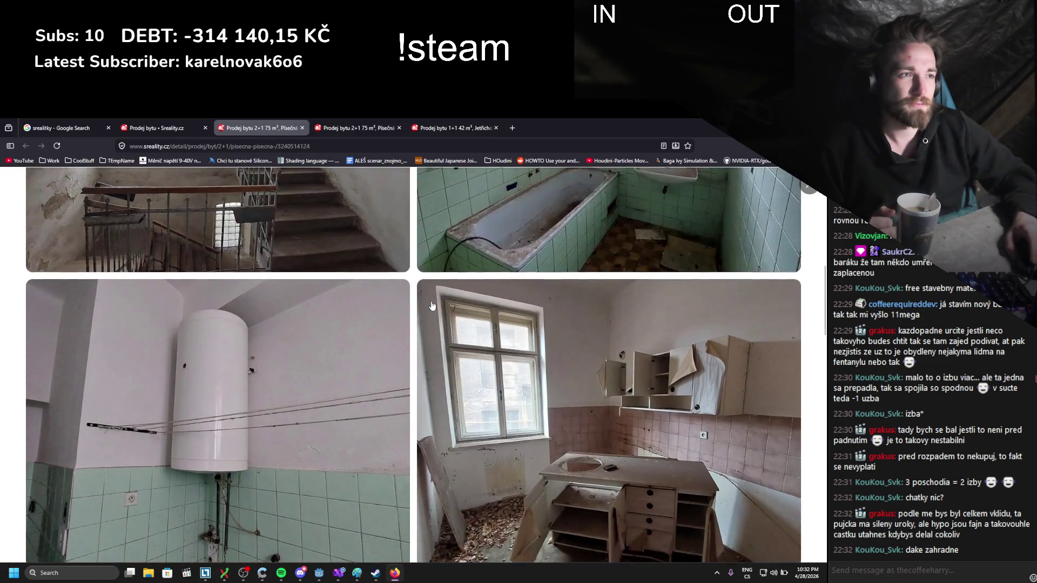
{"action": "scroll", "coordinate": [445, 295], "scroll_direction": "up", "scroll_amount": 3}
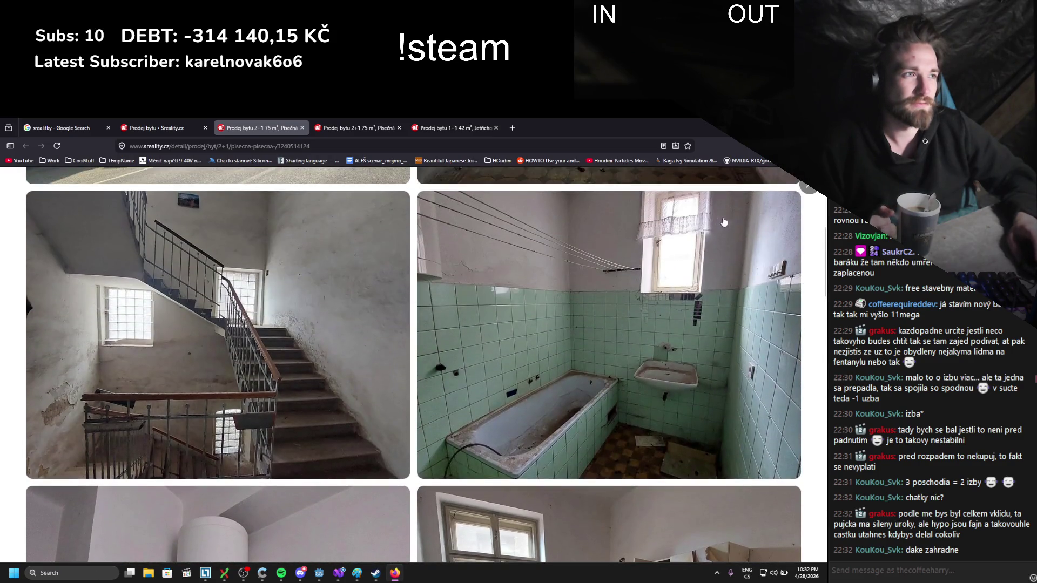
{"action": "left_click", "coordinate": [806, 187]}
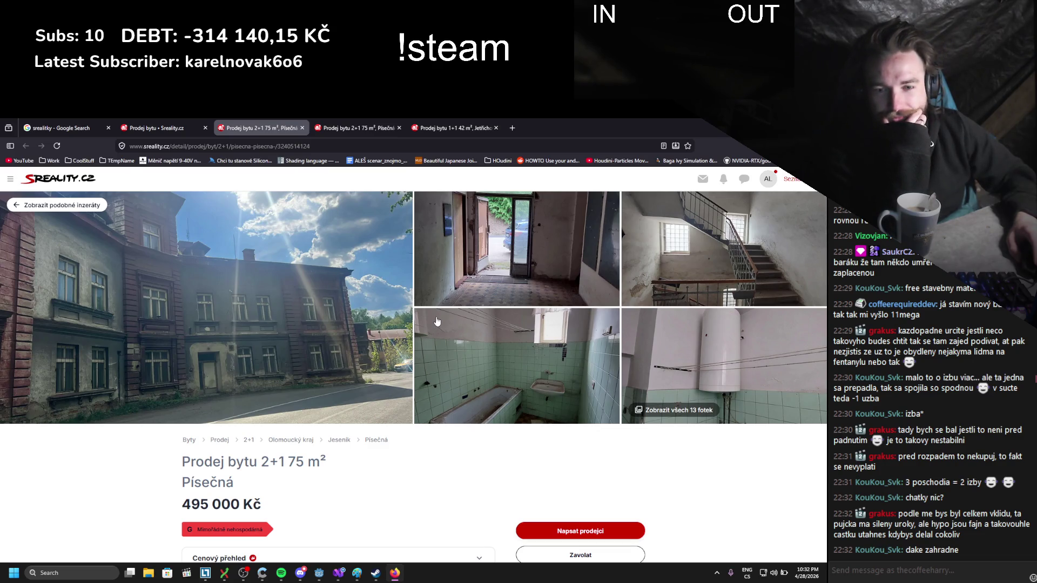
- Scroll back through the 495 000 Kč Písečná listing's details
{"action": "scroll", "coordinate": [434, 326], "scroll_direction": "down", "scroll_amount": 5}
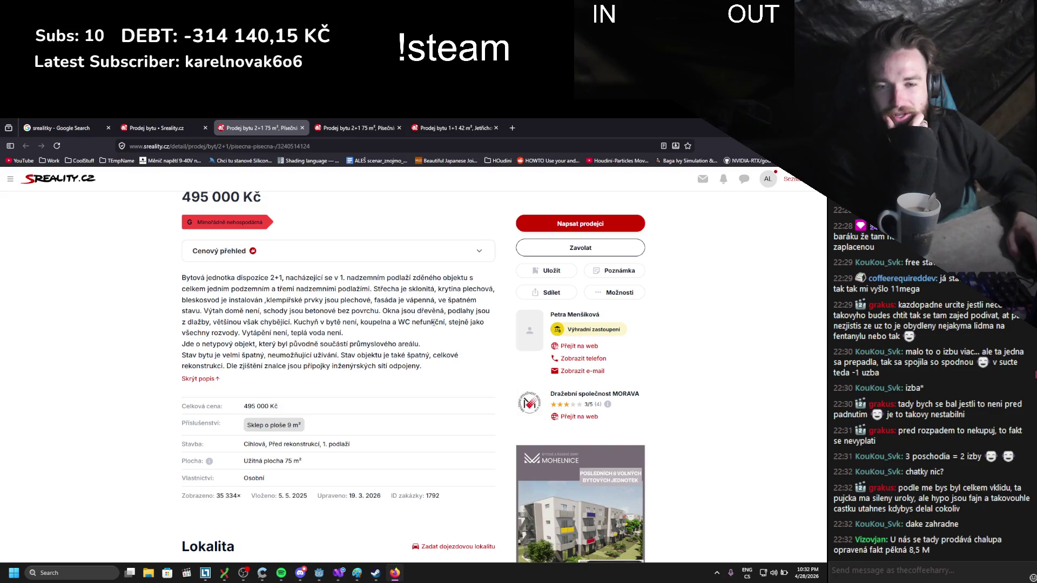
{"action": "scroll", "coordinate": [434, 322], "scroll_direction": "down", "scroll_amount": 5}
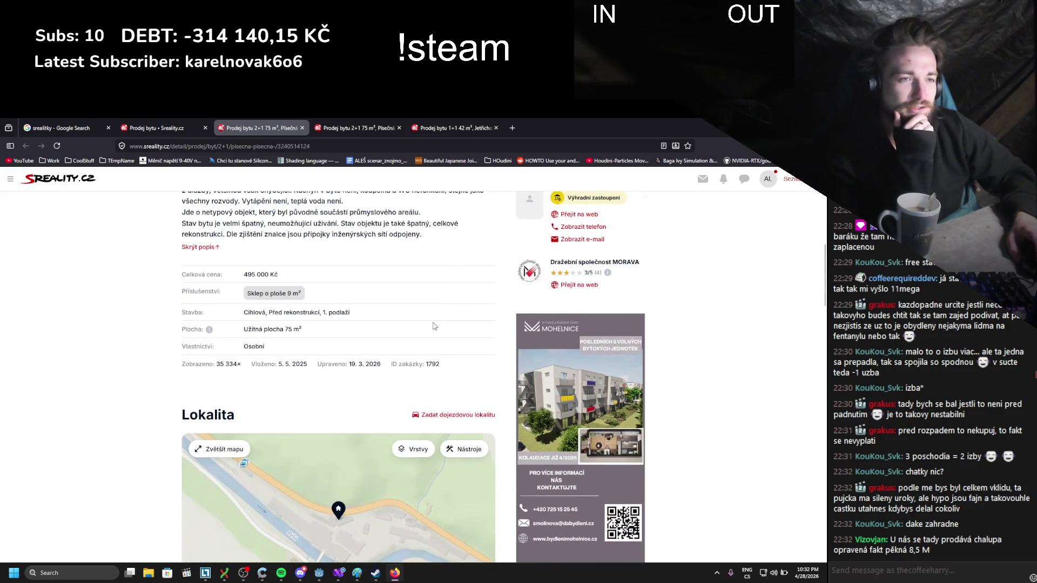
{"action": "scroll", "coordinate": [434, 322], "scroll_direction": "up", "scroll_amount": 5}
{"action": "scroll", "coordinate": [434, 322], "scroll_direction": "up", "scroll_amount": 5}
- Back on the results, page through the Železná, Plzeň photos and open the 588 800 Kč Písečná 4+kk listing in a new tab
{"action": "key", "text": "ctrl+shift+Tab"}
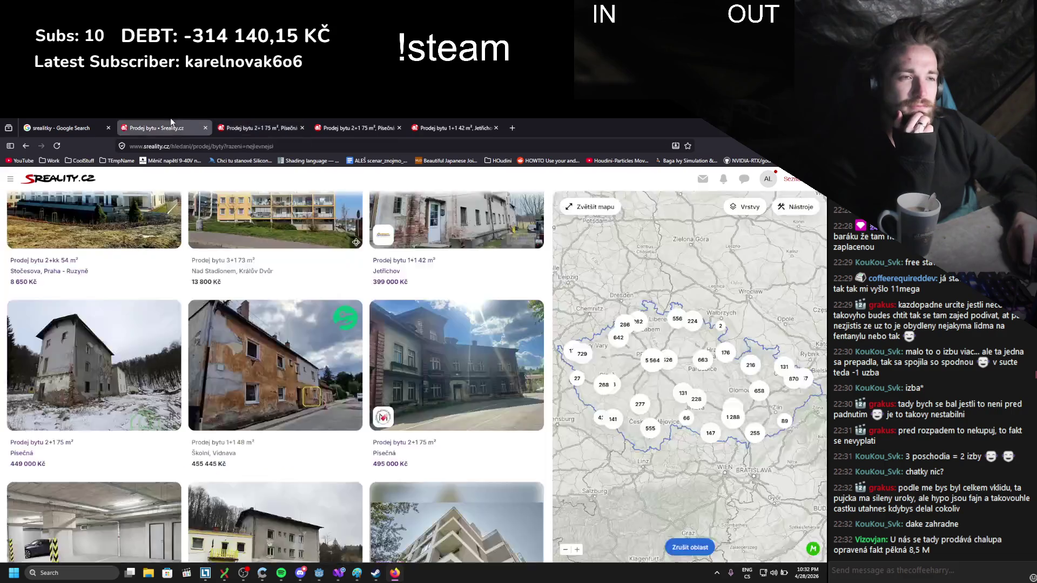
{"action": "scroll", "coordinate": [226, 243], "scroll_direction": "down", "scroll_amount": 3}
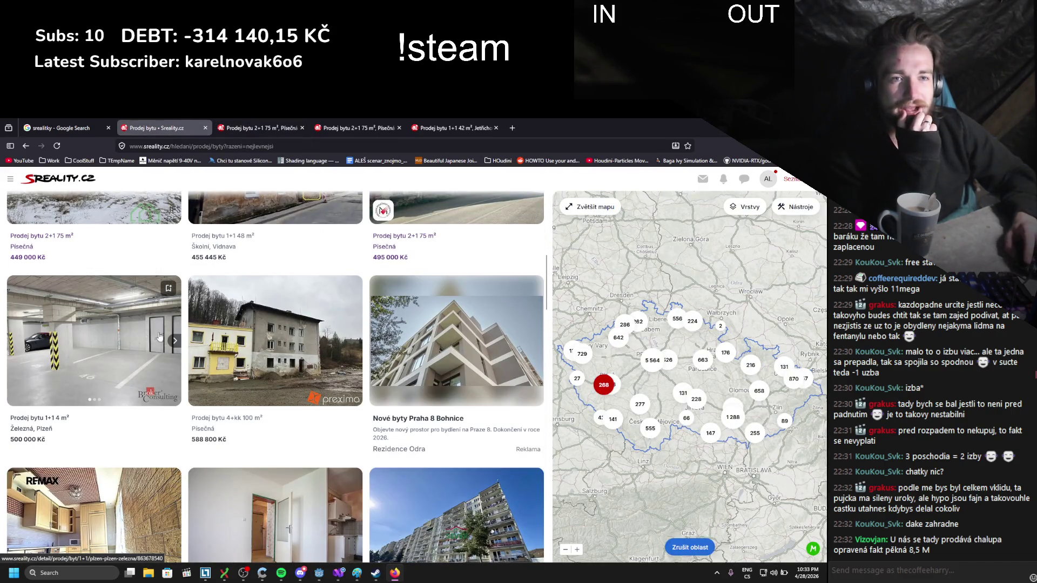
{"action": "left_click", "coordinate": [178, 343]}
{"action": "left_click", "coordinate": [175, 341]}
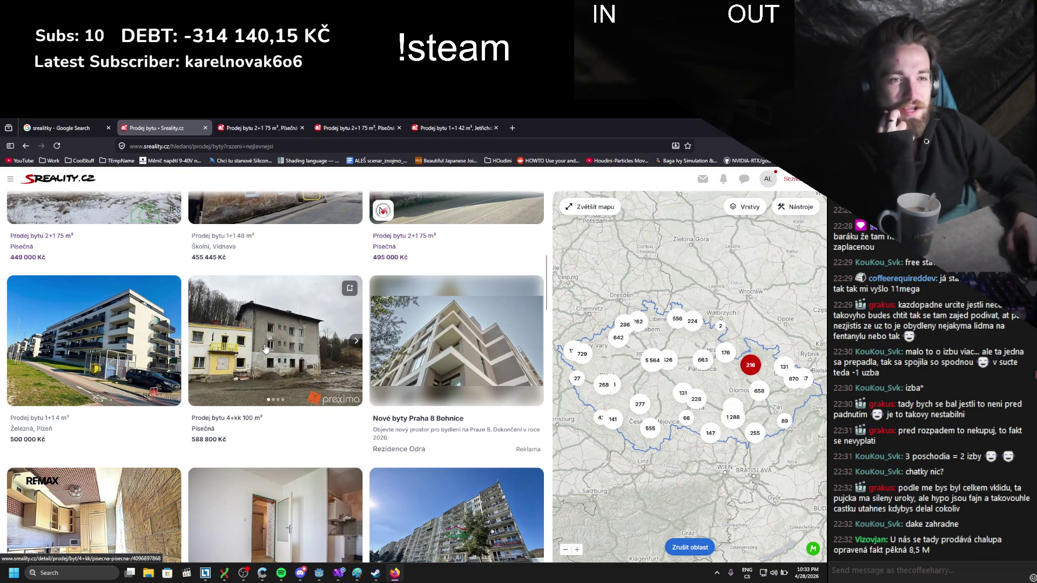
{"action": "left_click", "coordinate": [266, 349]}
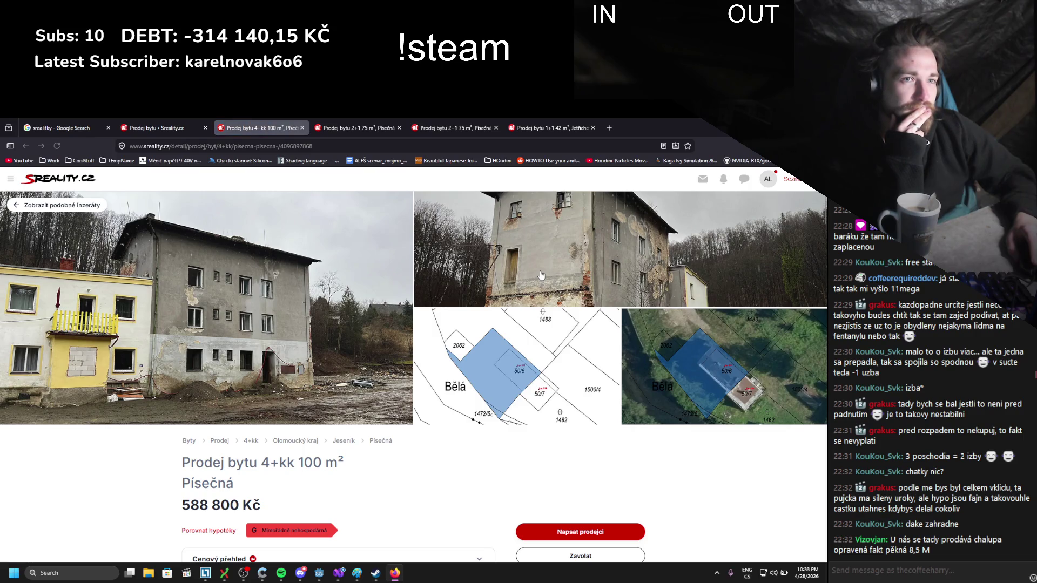
- Read the Písečná 4+kk description, selecting the 108/261 share figure
{"action": "scroll", "coordinate": [539, 278], "scroll_direction": "down", "scroll_amount": 3}
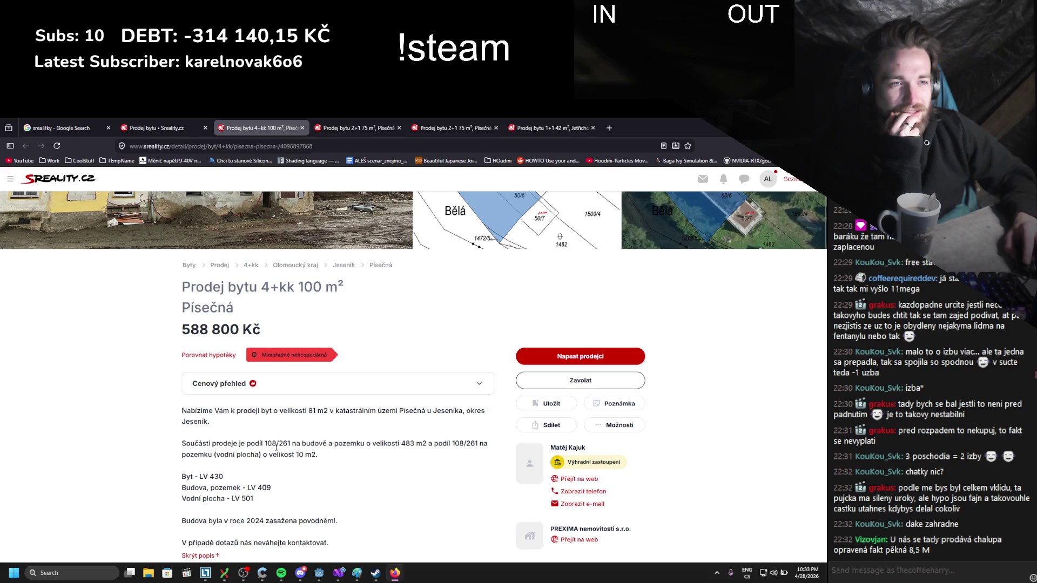
{"action": "left_click_drag", "start_coordinate": [266, 444], "coordinate": [301, 444]}
{"action": "left_click", "coordinate": [324, 453]}
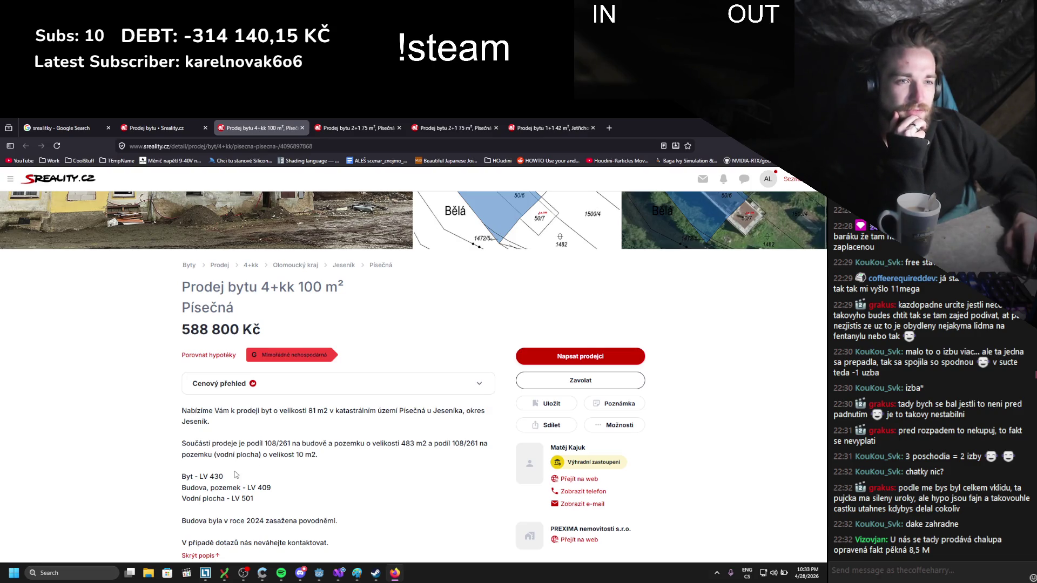
{"action": "scroll", "coordinate": [316, 459], "scroll_direction": "up", "scroll_amount": 2}
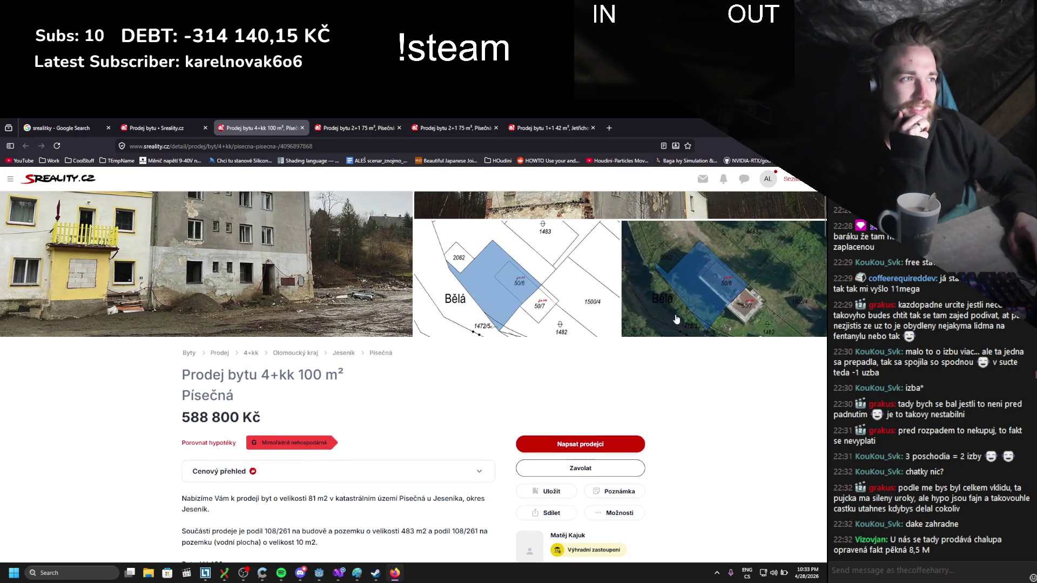
{"action": "scroll", "coordinate": [324, 459], "scroll_direction": "down", "scroll_amount": 1}
{"action": "scroll", "coordinate": [345, 460], "scroll_direction": "down", "scroll_amount": 1}
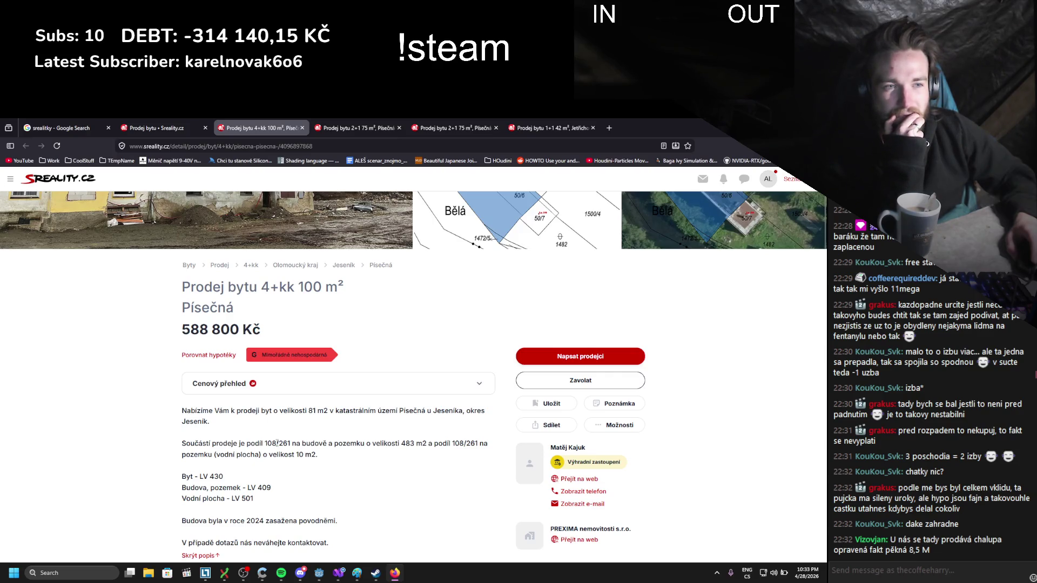
{"action": "scroll", "coordinate": [277, 443], "scroll_direction": "down", "scroll_amount": 2}
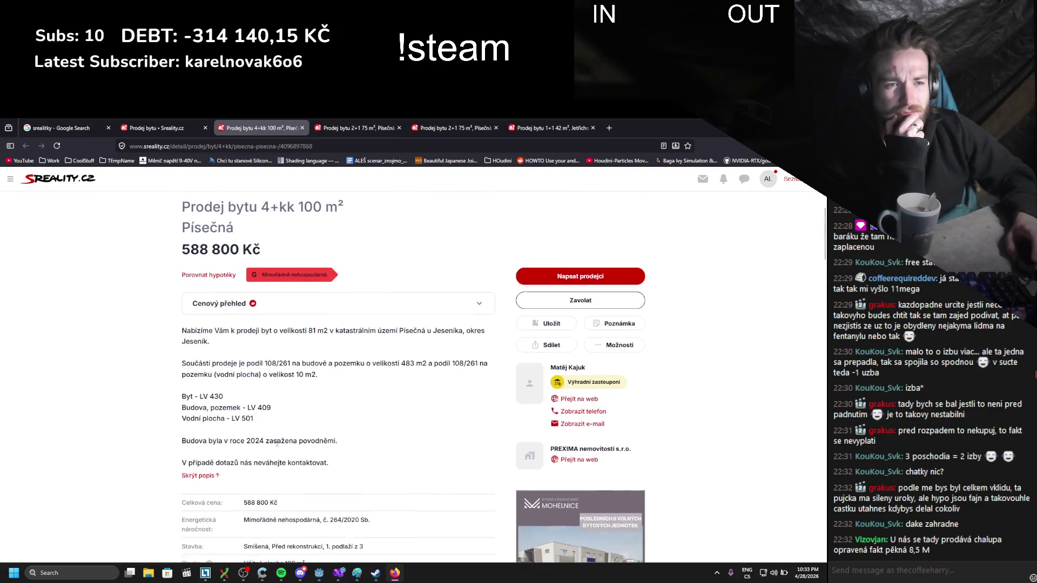
{"action": "scroll", "coordinate": [281, 407], "scroll_direction": "up", "scroll_amount": 6}
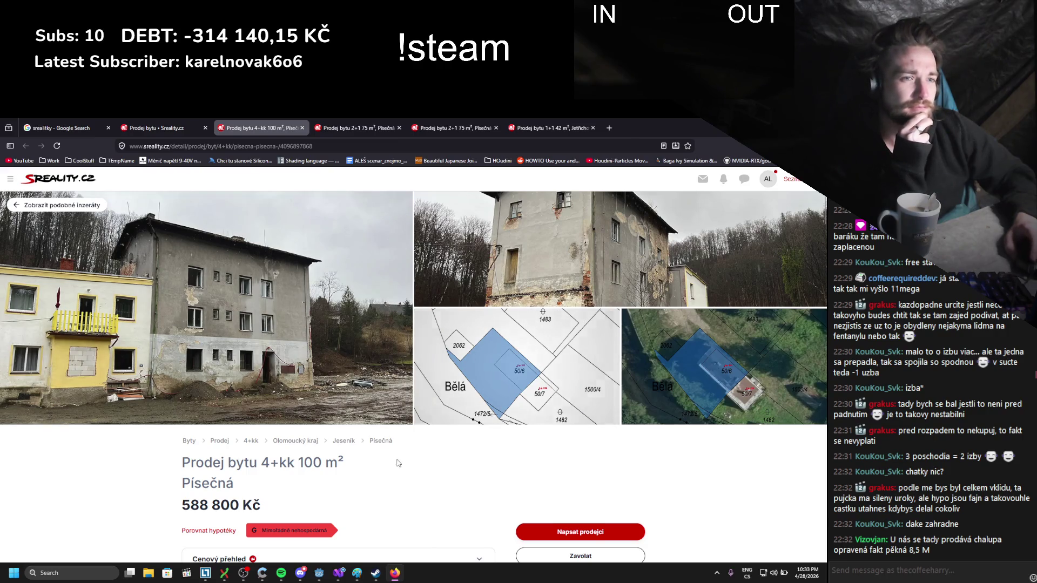
{"action": "scroll", "coordinate": [402, 458], "scroll_direction": "down", "scroll_amount": 18}
{"action": "scroll", "coordinate": [373, 452], "scroll_direction": "up", "scroll_amount": 18}
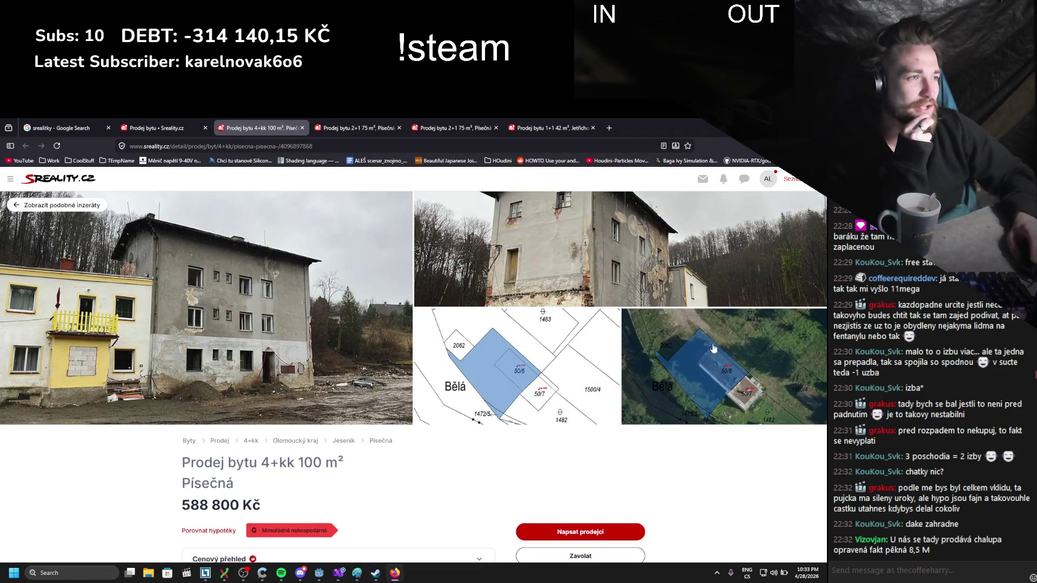
- Look through all the listing's photos and cadastral maps, close the gallery and return to the results
{"action": "left_click", "coordinate": [706, 362]}
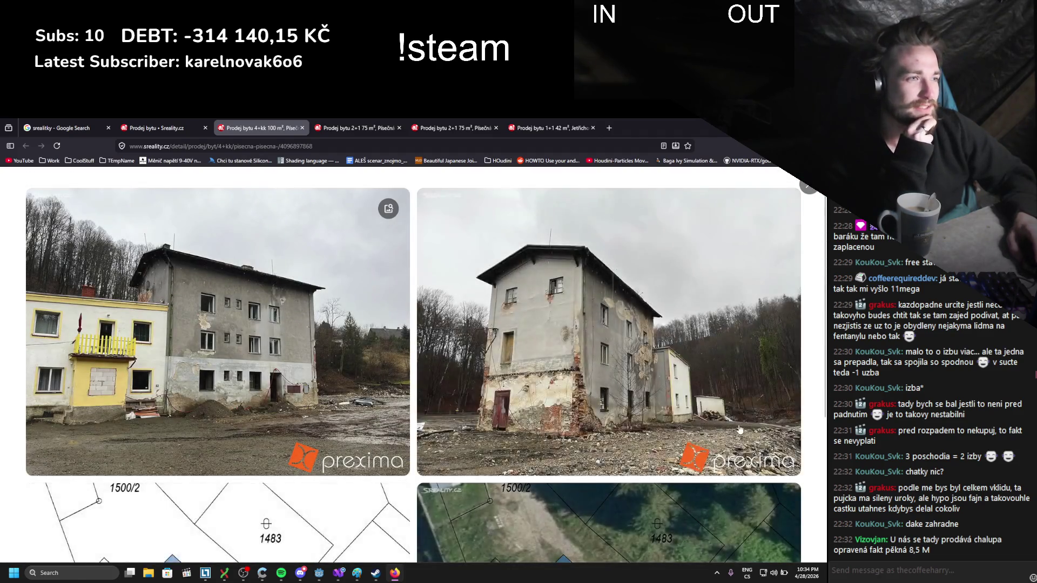
{"action": "scroll", "coordinate": [740, 430], "scroll_direction": "down", "scroll_amount": 5}
{"action": "scroll", "coordinate": [740, 429], "scroll_direction": "up", "scroll_amount": 5}
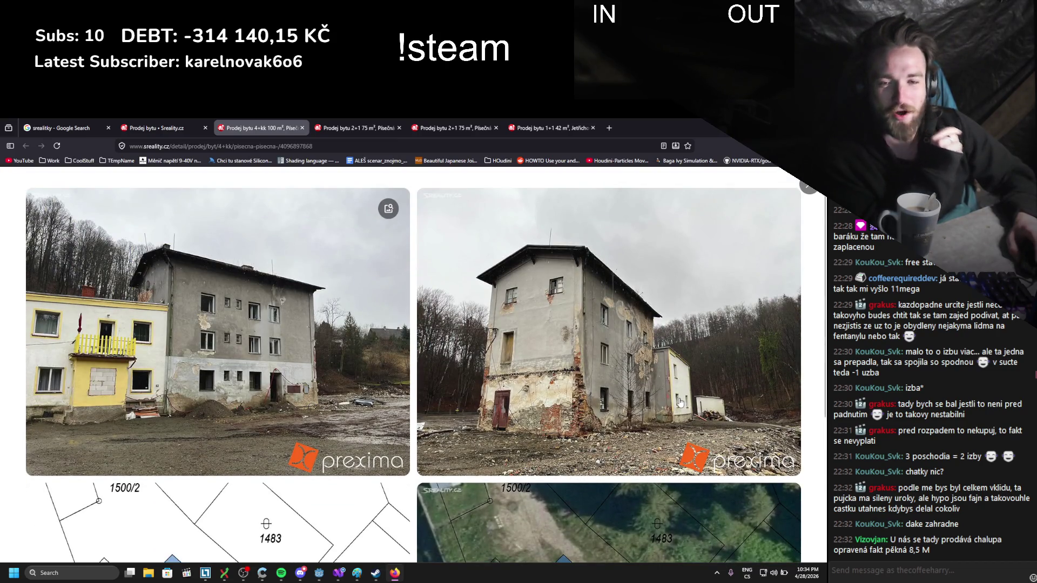
{"action": "scroll", "coordinate": [674, 367], "scroll_direction": "down", "scroll_amount": 3}
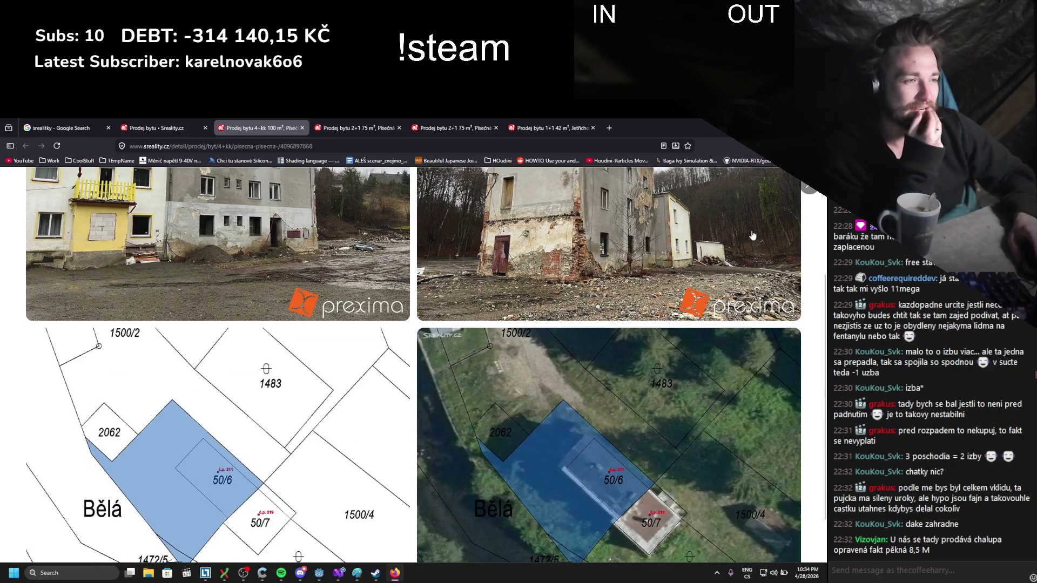
{"action": "left_click", "coordinate": [810, 188]}
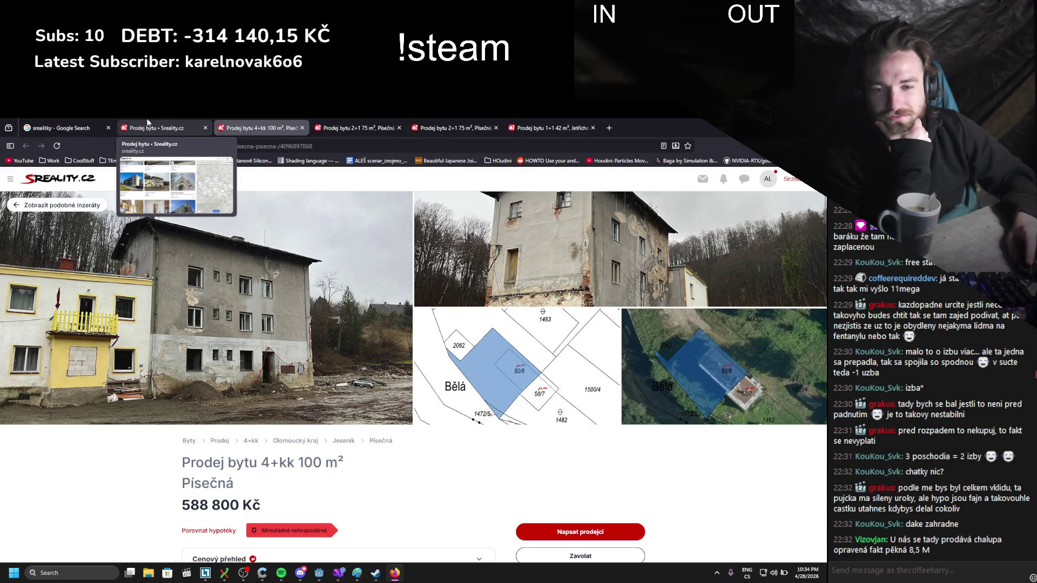
{"action": "left_click", "coordinate": [148, 124]}
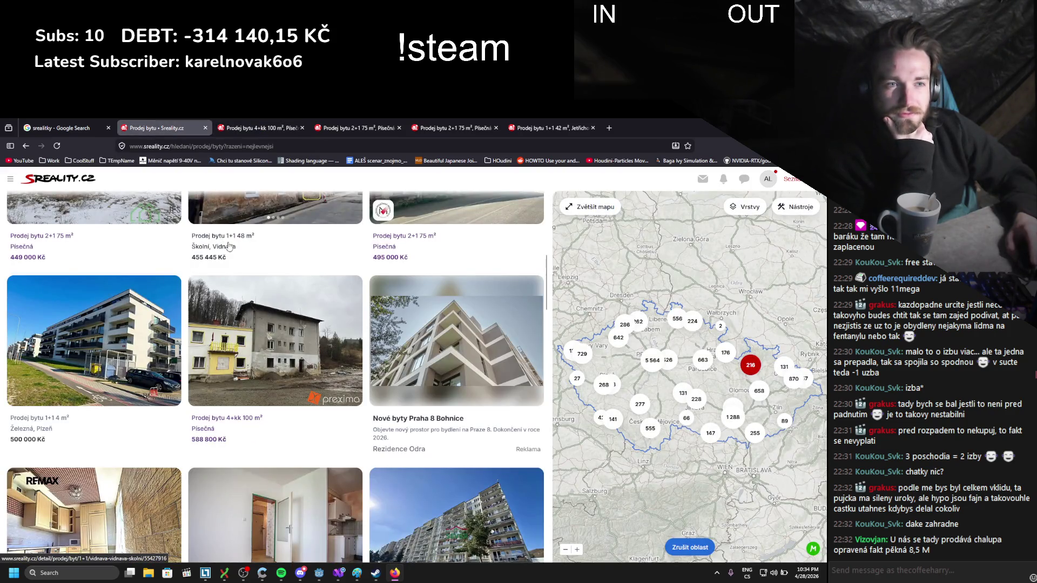
- Open the 650 000 Kč Mikulovice 2+1 60 m² listing and read its description, marking the illustrative-photos note
{"action": "scroll", "coordinate": [246, 275], "scroll_direction": "down", "scroll_amount": 3}
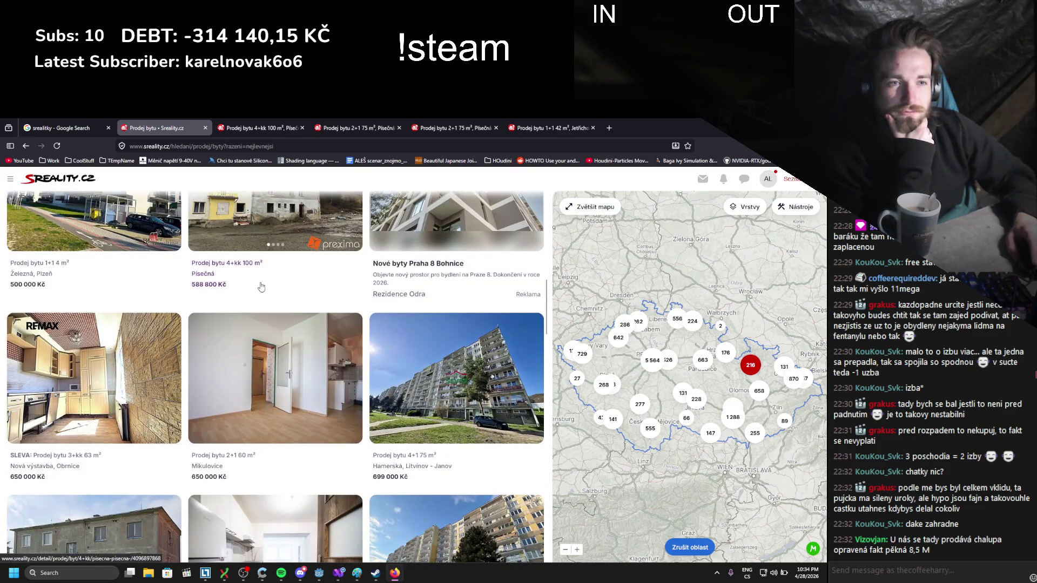
{"action": "left_click", "coordinate": [252, 324]}
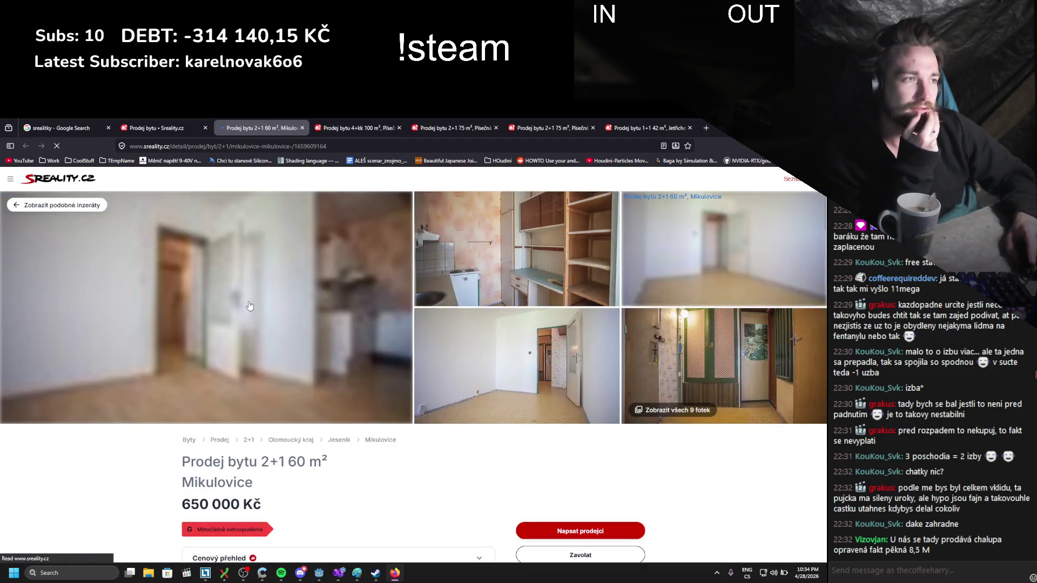
{"action": "scroll", "coordinate": [242, 318], "scroll_direction": "down", "scroll_amount": 2}
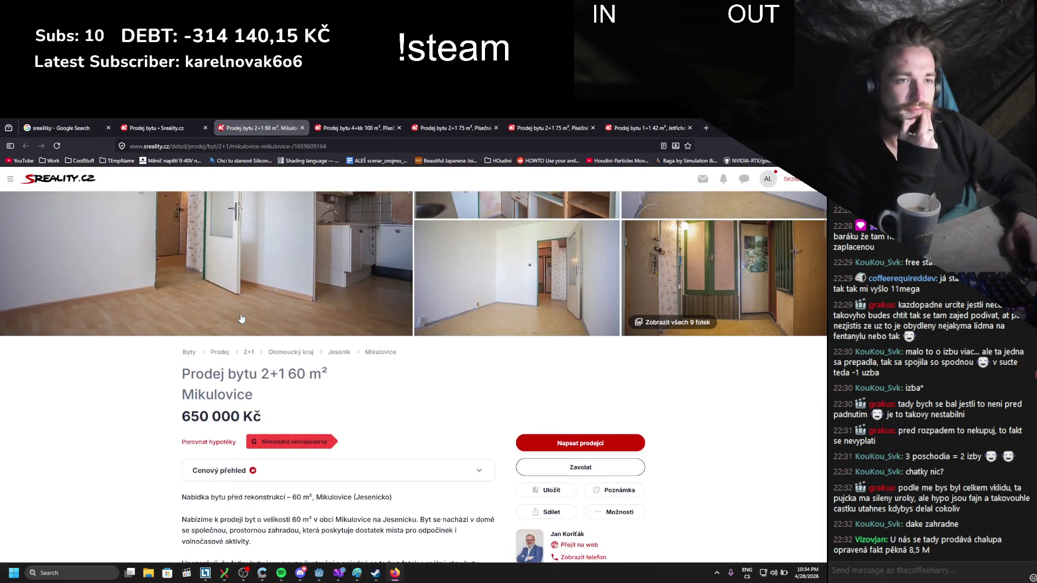
{"action": "scroll", "coordinate": [241, 319], "scroll_direction": "down", "scroll_amount": 1}
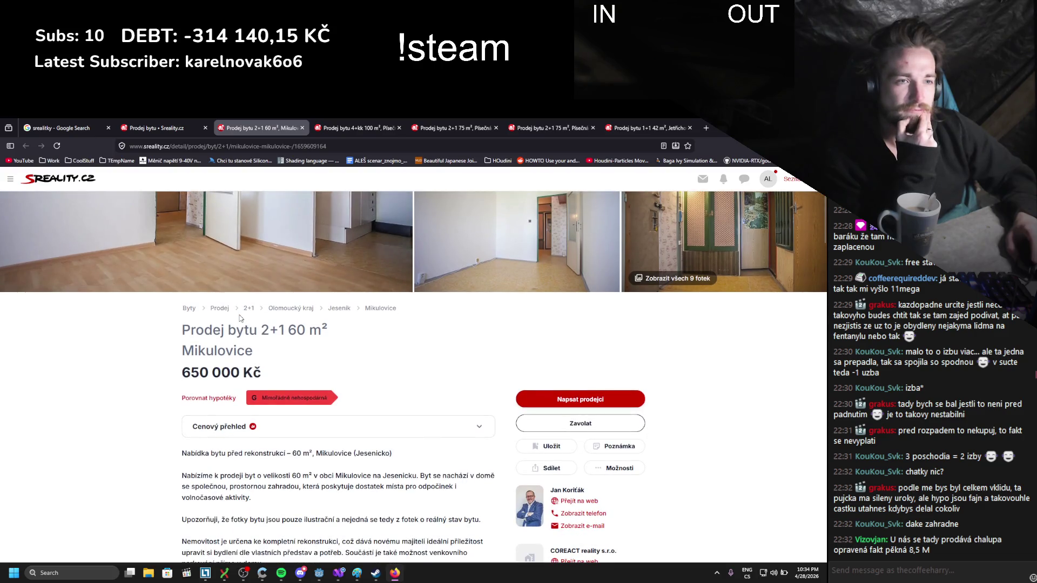
{"action": "scroll", "coordinate": [241, 319], "scroll_direction": "down", "scroll_amount": 1}
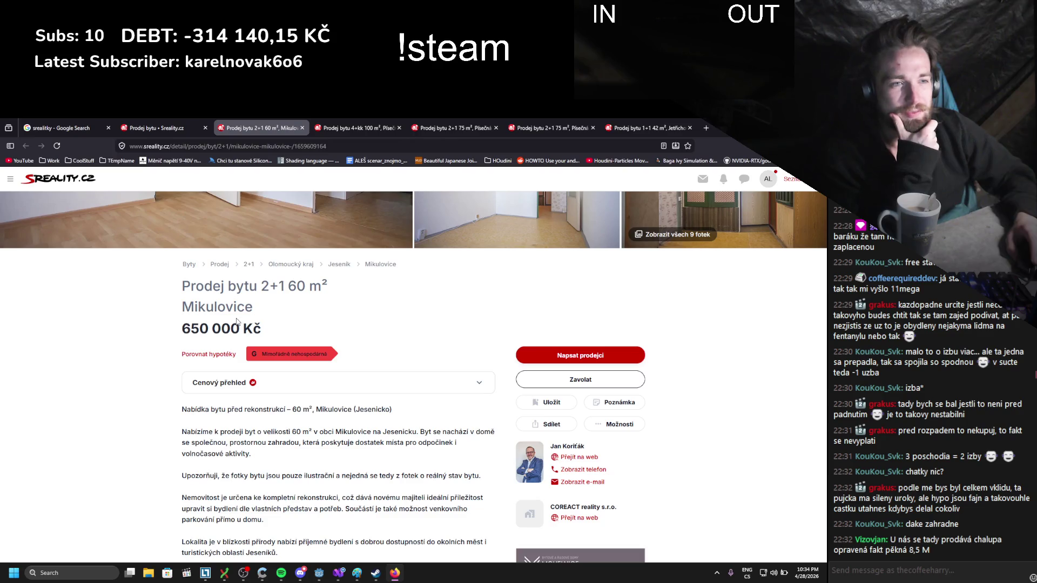
{"action": "scroll", "coordinate": [236, 322], "scroll_direction": "down", "scroll_amount": 1}
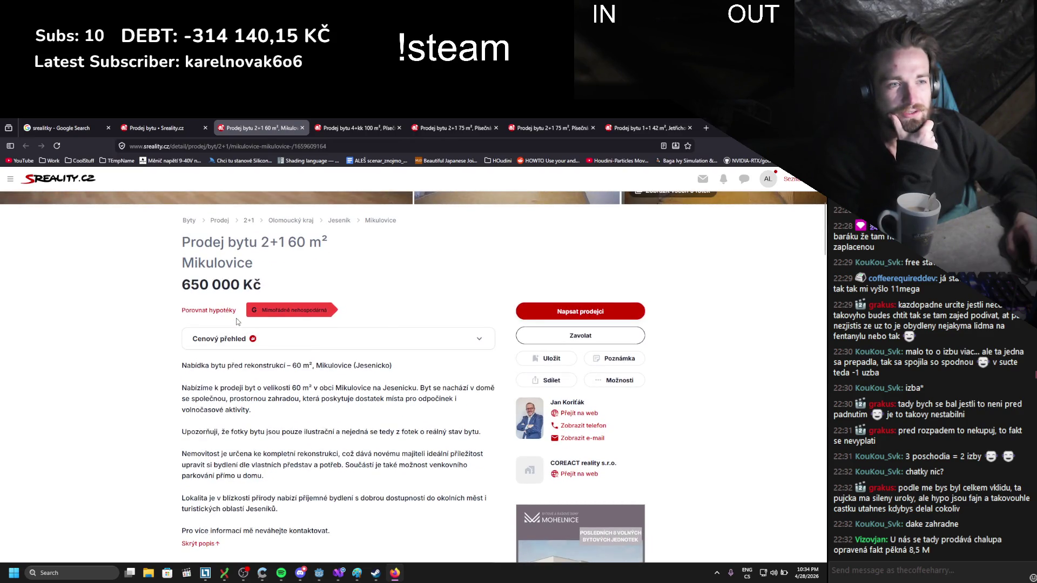
{"action": "left_click_drag", "start_coordinate": [316, 432], "coordinate": [432, 442]}
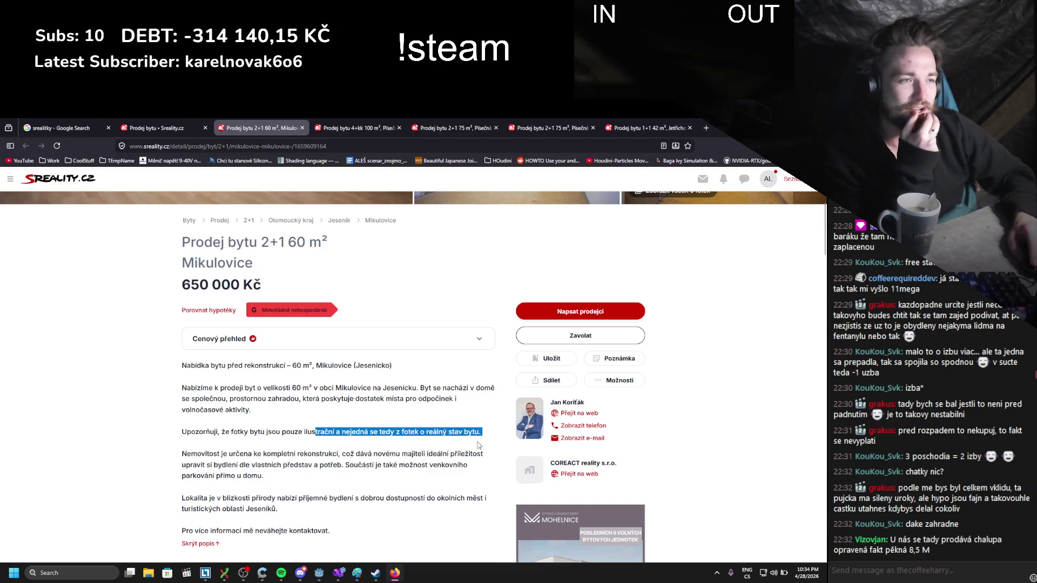
{"action": "scroll", "coordinate": [380, 442], "scroll_direction": "up", "scroll_amount": 5}
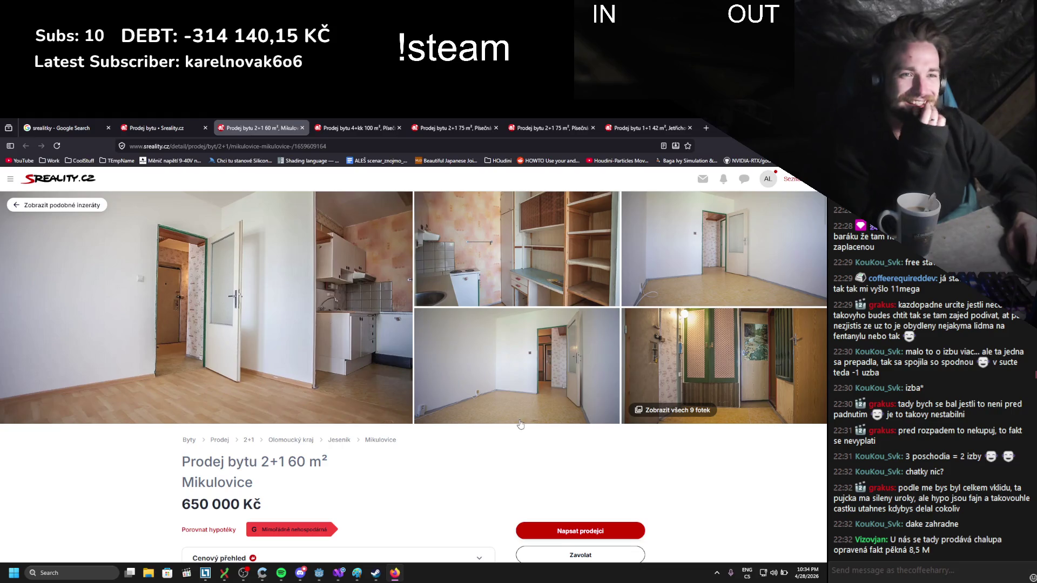
- View all 9 photos of the Mikulovice flat, close the gallery and go back to the results
{"action": "left_click", "coordinate": [697, 409]}
{"action": "scroll", "coordinate": [718, 378], "scroll_direction": "down", "scroll_amount": 9}
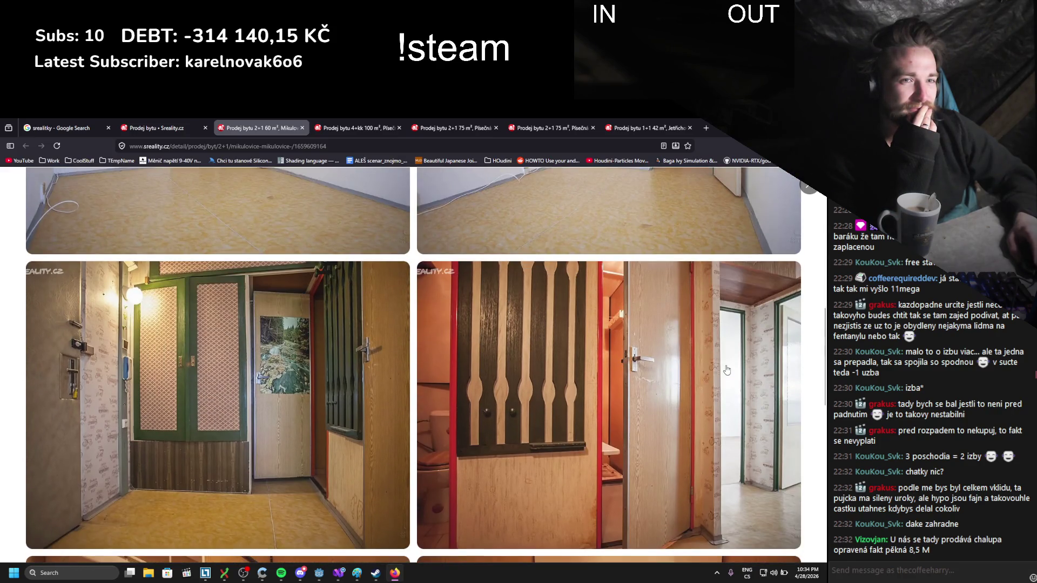
{"action": "scroll", "coordinate": [726, 370], "scroll_direction": "down", "scroll_amount": 5}
{"action": "scroll", "coordinate": [727, 370], "scroll_direction": "down", "scroll_amount": 5}
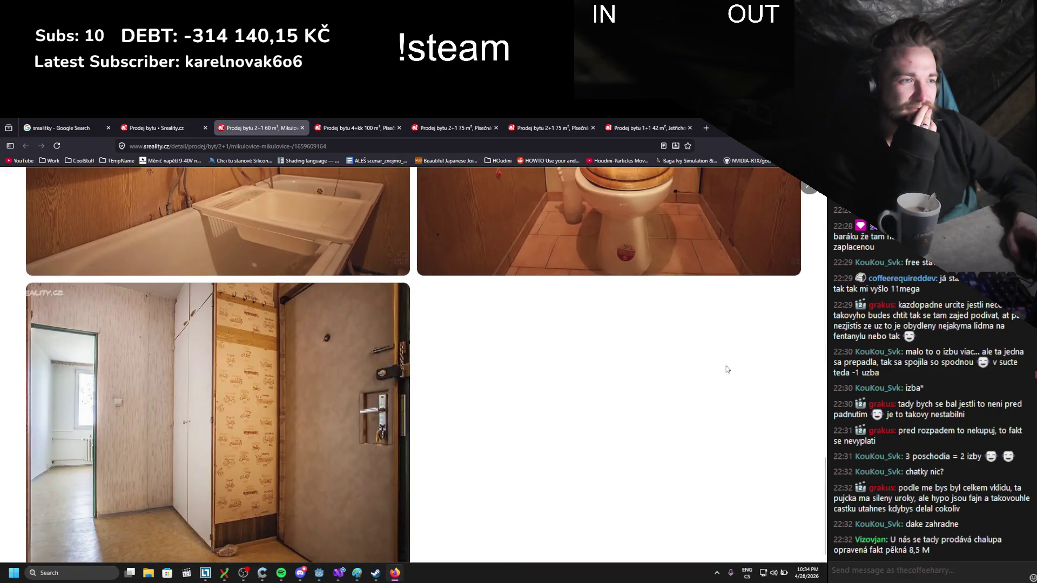
{"action": "scroll", "coordinate": [727, 369], "scroll_direction": "up", "scroll_amount": 10}
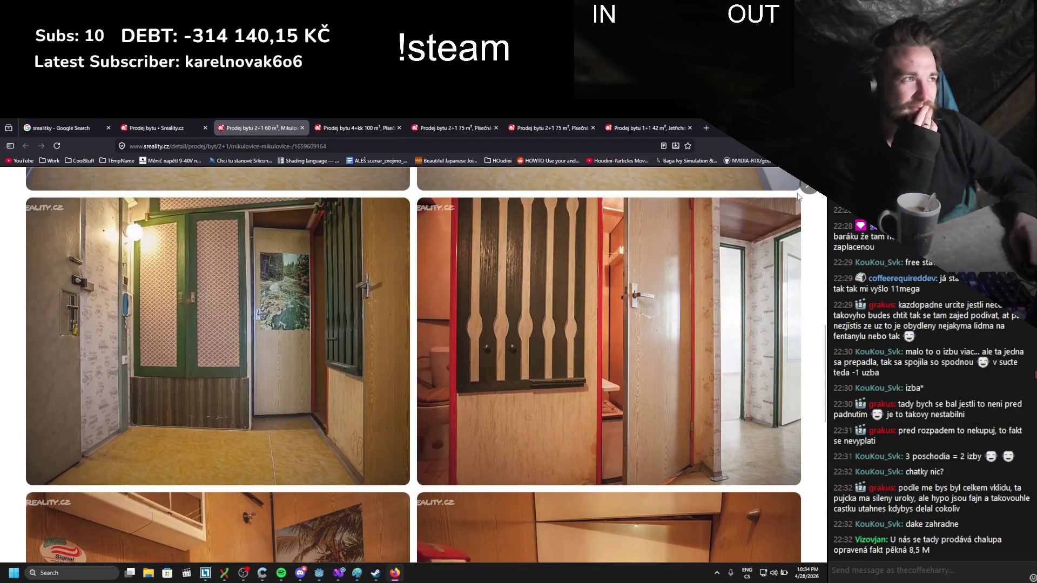
{"action": "left_click", "coordinate": [809, 186]}
{"action": "left_click", "coordinate": [210, 127]}
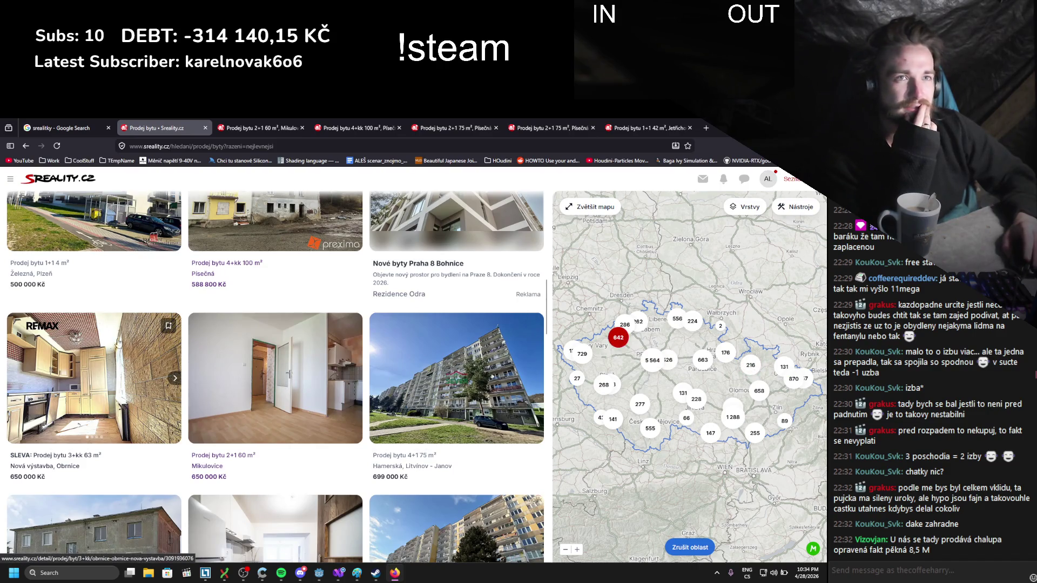
- In Upravit hledání, add Jihomoravský, Zlínský, Olomoucký and Moravskoslezský on the map and show the 4 478 listings
{"action": "scroll", "coordinate": [116, 360], "scroll_direction": "up", "scroll_amount": 10}
{"action": "left_click", "coordinate": [496, 207]}
{"action": "scroll", "coordinate": [346, 348], "scroll_direction": "down", "scroll_amount": 4}
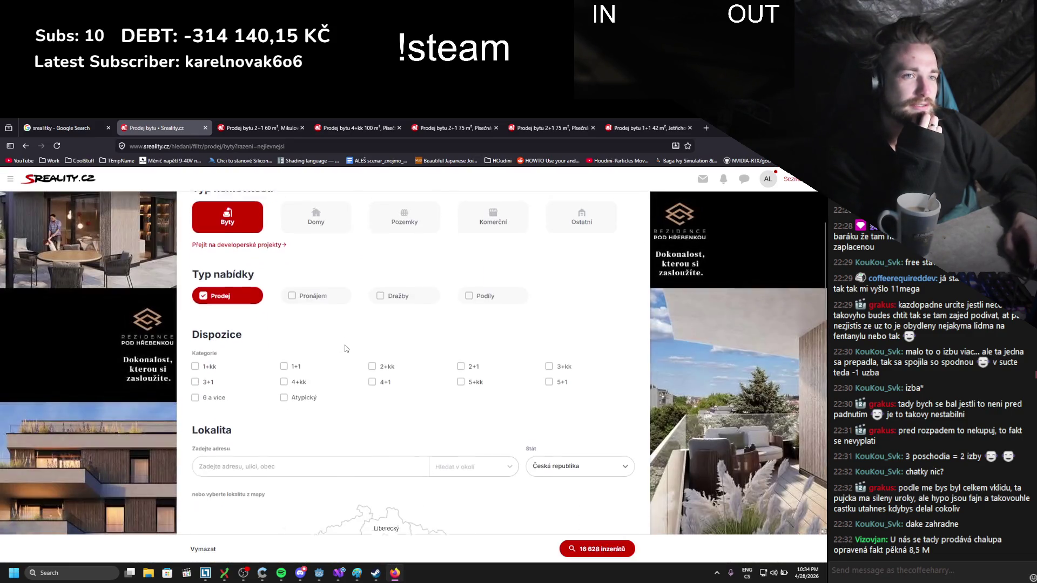
{"action": "scroll", "coordinate": [346, 348], "scroll_direction": "down", "scroll_amount": 5}
{"action": "left_click", "coordinate": [464, 336]}
{"action": "left_click", "coordinate": [494, 327]}
{"action": "left_click", "coordinate": [486, 297]}
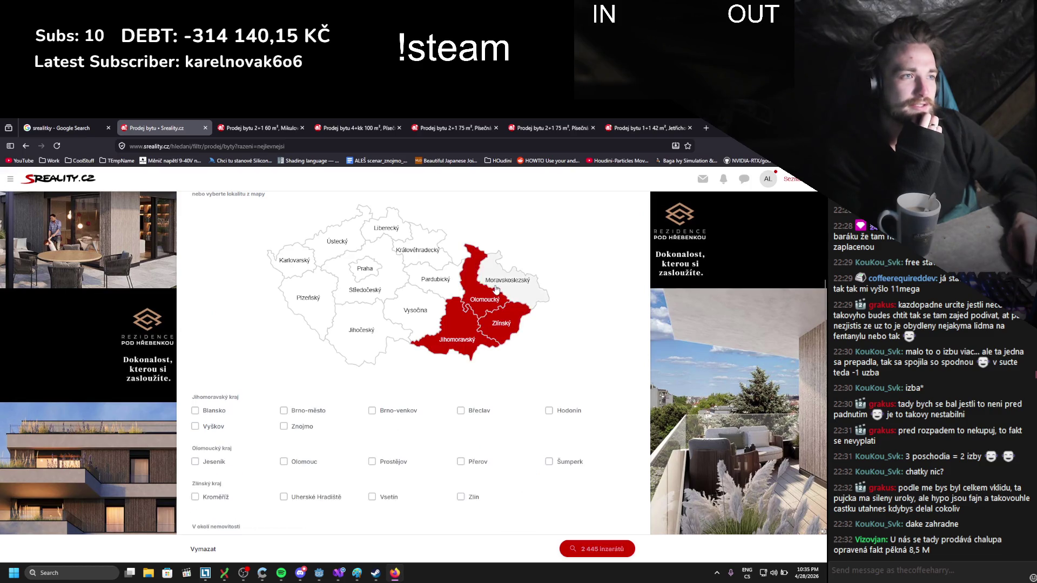
{"action": "left_click", "coordinate": [496, 289]}
{"action": "left_click", "coordinate": [577, 549]}
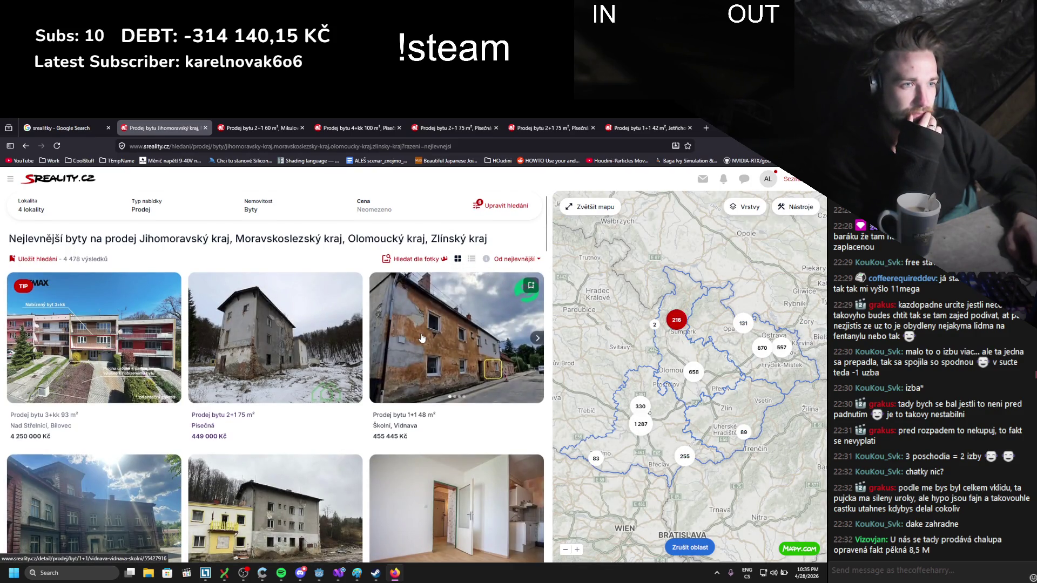
- Open the 700 000 Kč Dětřichov nad Bystřicí 3+1 55 m² listing in a new tab and scroll to its description
{"action": "scroll", "coordinate": [332, 410], "scroll_direction": "down", "scroll_amount": 2}
{"action": "scroll", "coordinate": [222, 469], "scroll_direction": "down", "scroll_amount": 2}
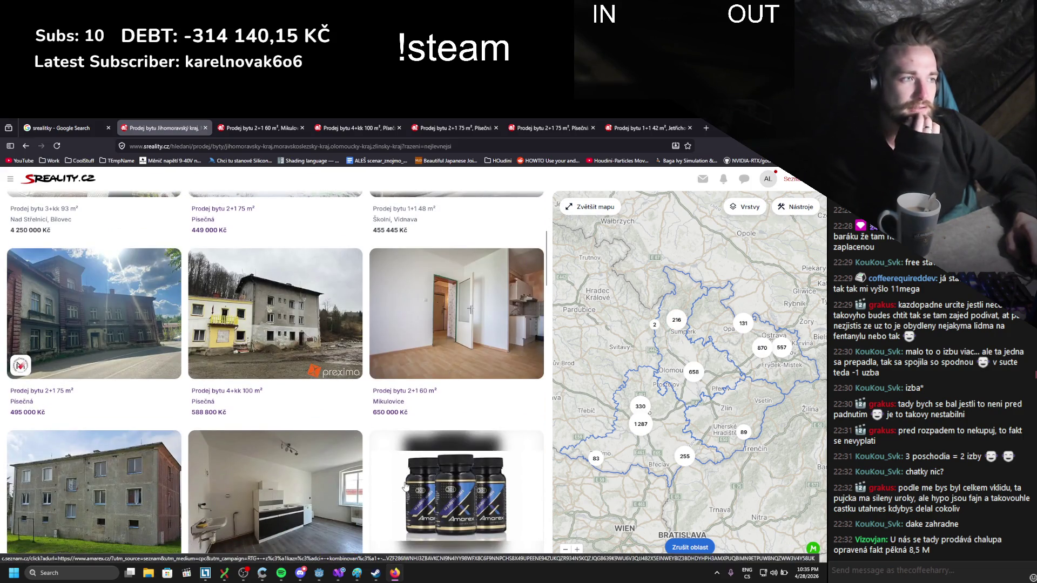
{"action": "scroll", "coordinate": [118, 409], "scroll_direction": "down", "scroll_amount": 2}
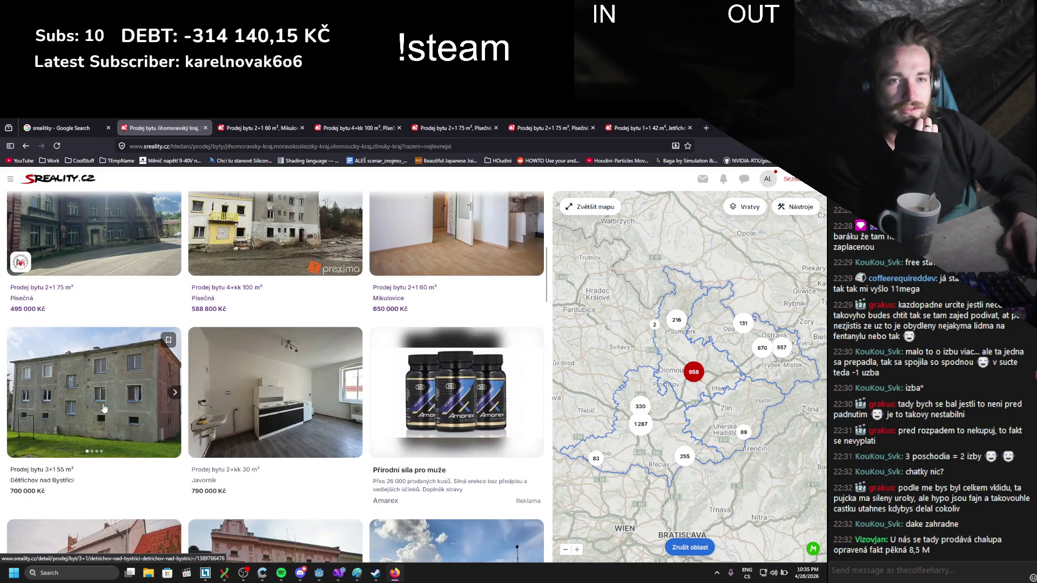
{"action": "scroll", "coordinate": [104, 409], "scroll_direction": "down", "scroll_amount": 4}
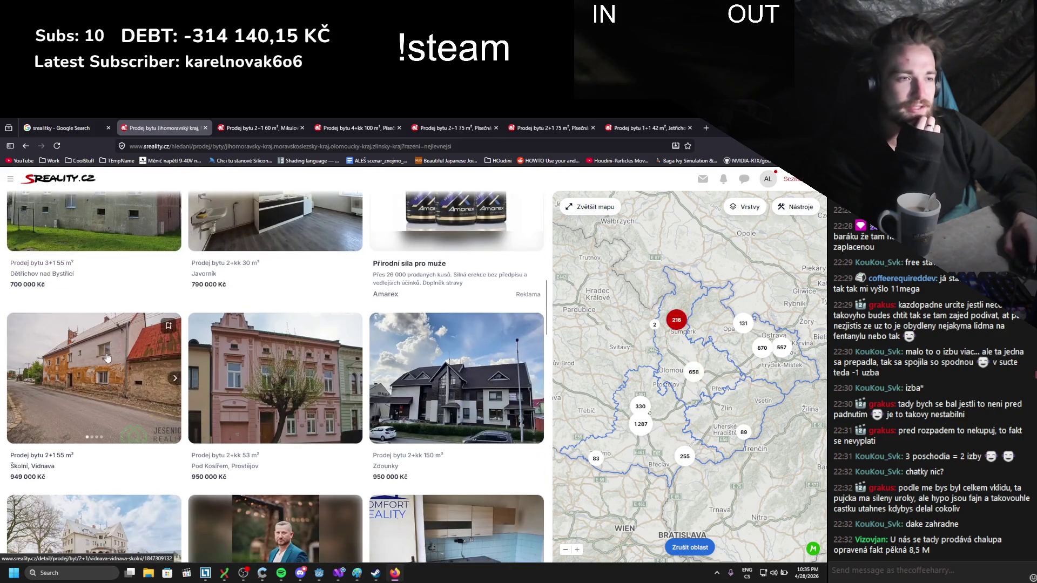
{"action": "scroll", "coordinate": [107, 354], "scroll_direction": "up", "scroll_amount": 2}
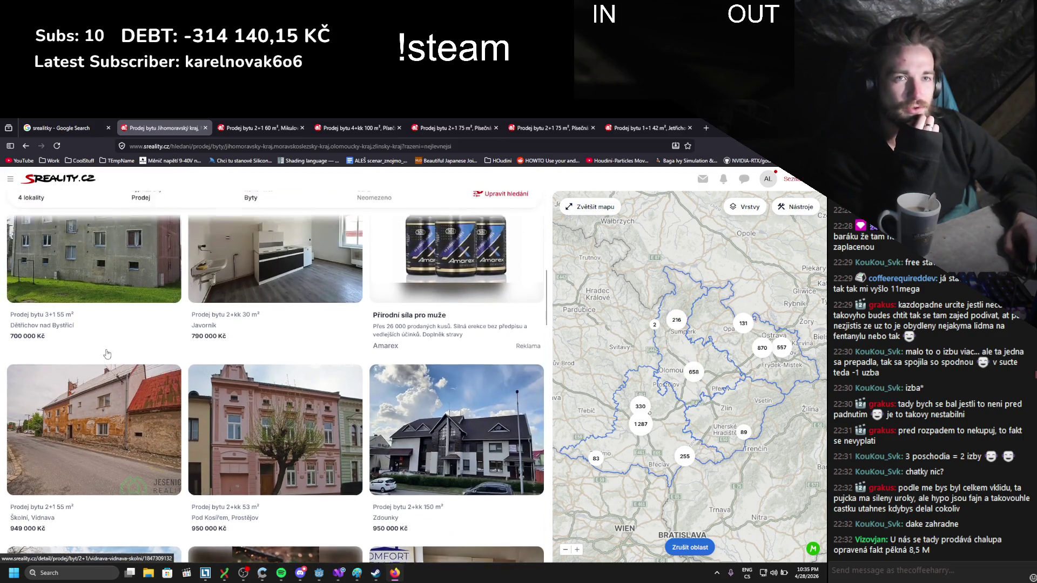
{"action": "middle_click", "coordinate": [107, 357]}
{"action": "left_click", "coordinate": [239, 122]}
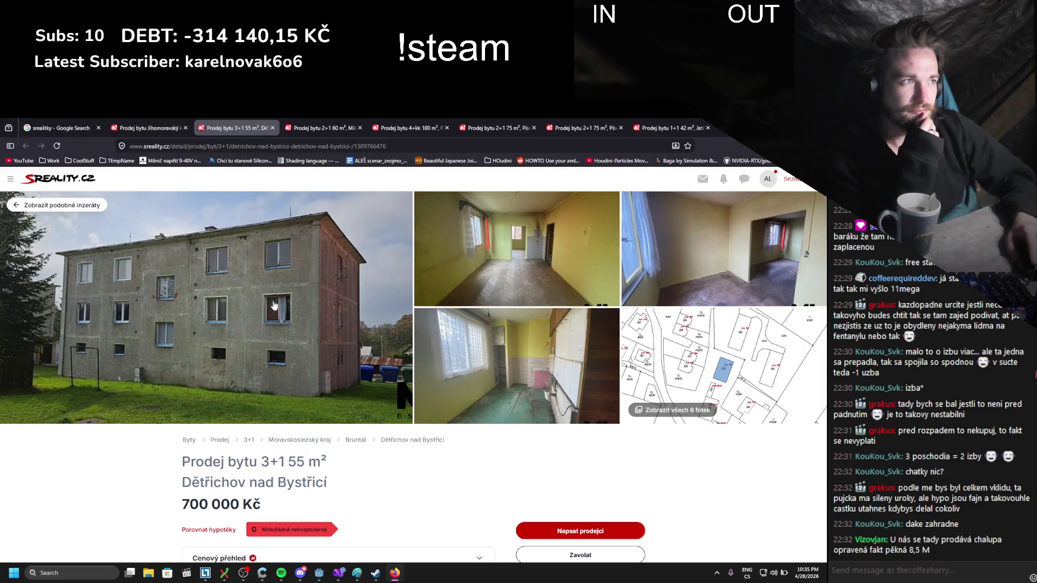
{"action": "scroll", "coordinate": [280, 299], "scroll_direction": "down", "scroll_amount": 3}
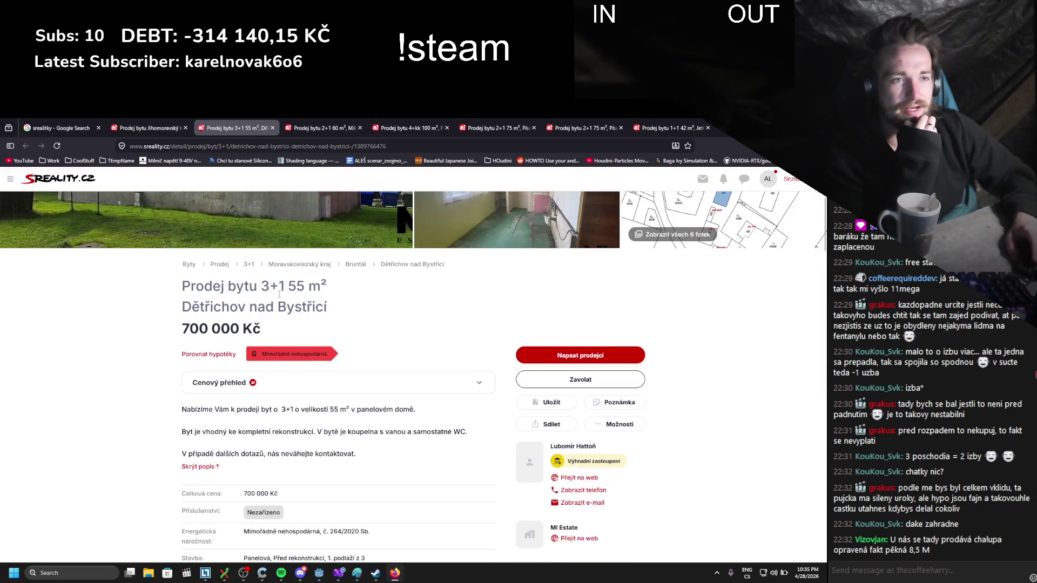
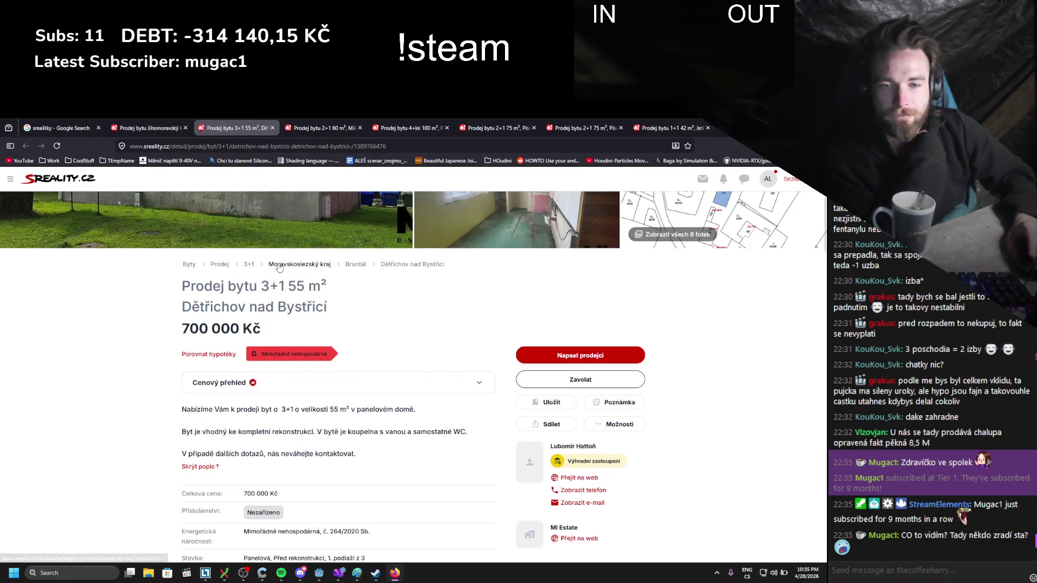
- Browse the Dětřichov 3+1 flat's photo gallery, then select the 700 000 Kč asking price
{"action": "scroll", "coordinate": [294, 339], "scroll_direction": "down", "scroll_amount": 10}
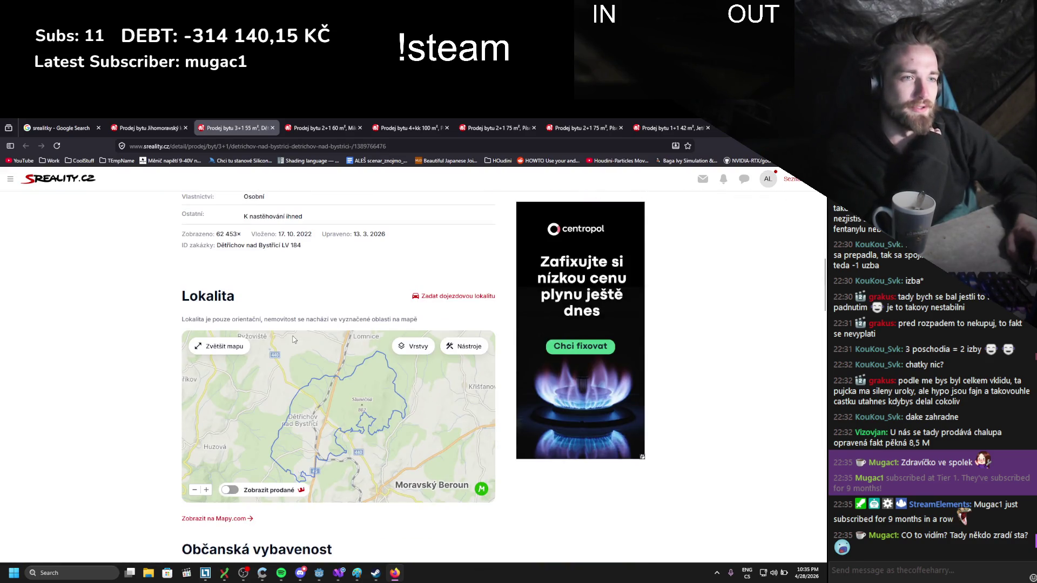
{"action": "scroll", "coordinate": [294, 339], "scroll_direction": "up", "scroll_amount": 10}
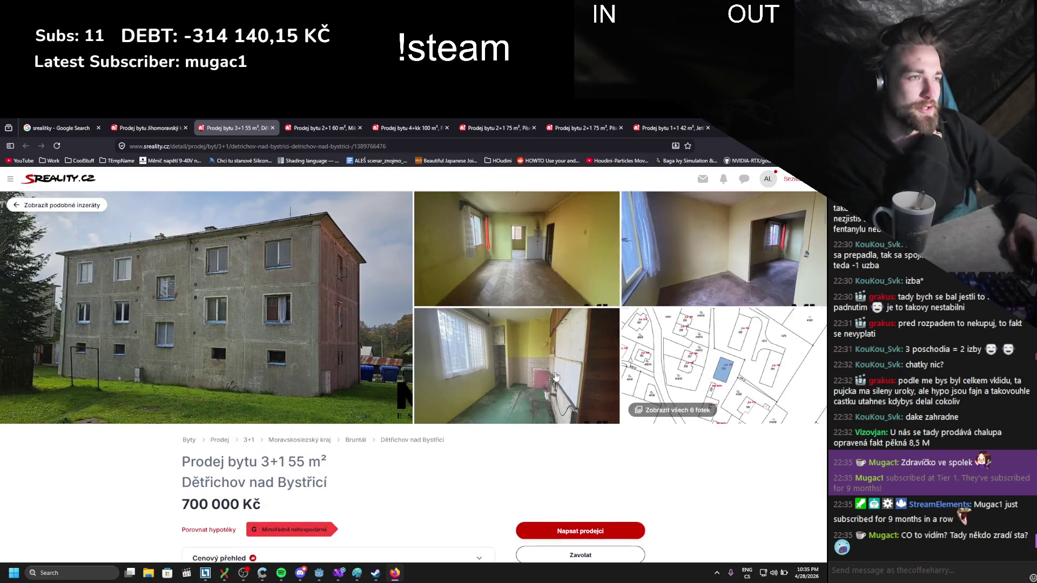
{"action": "left_click", "coordinate": [641, 361]}
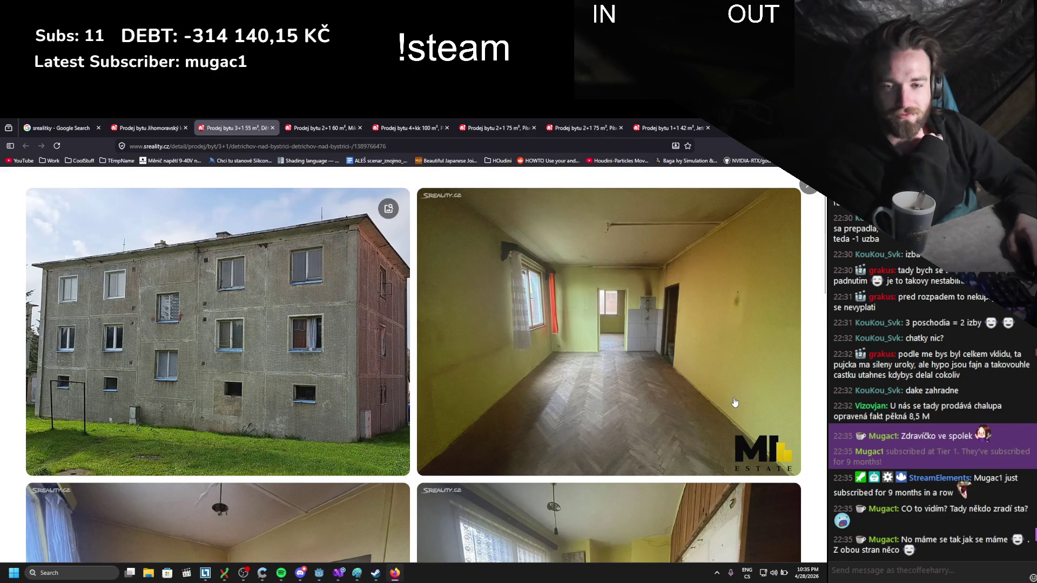
{"action": "scroll", "coordinate": [735, 402], "scroll_direction": "down", "scroll_amount": 7}
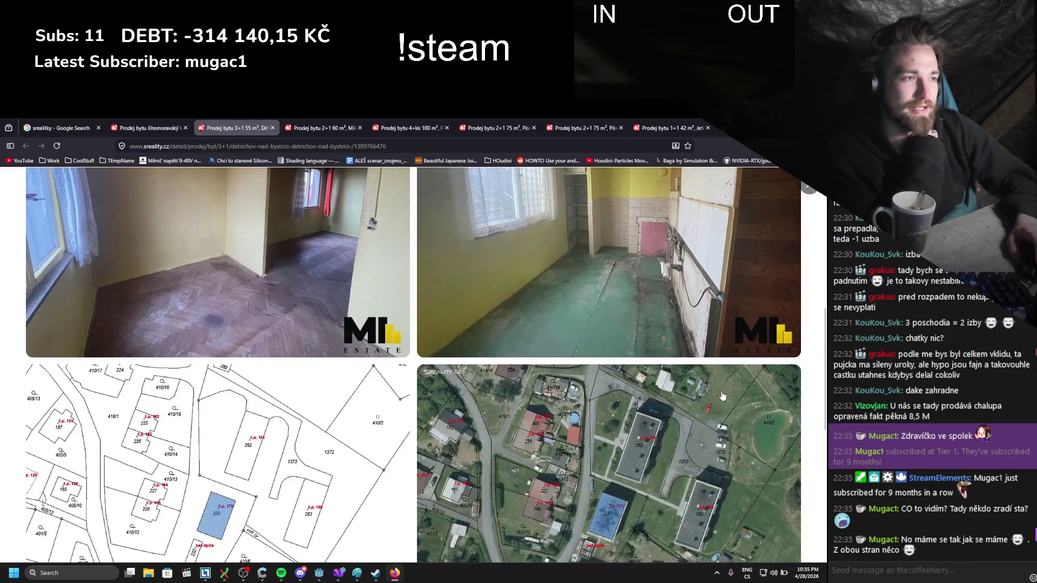
{"action": "scroll", "coordinate": [723, 396], "scroll_direction": "down", "scroll_amount": 2}
{"action": "scroll", "coordinate": [723, 396], "scroll_direction": "down", "scroll_amount": 5}
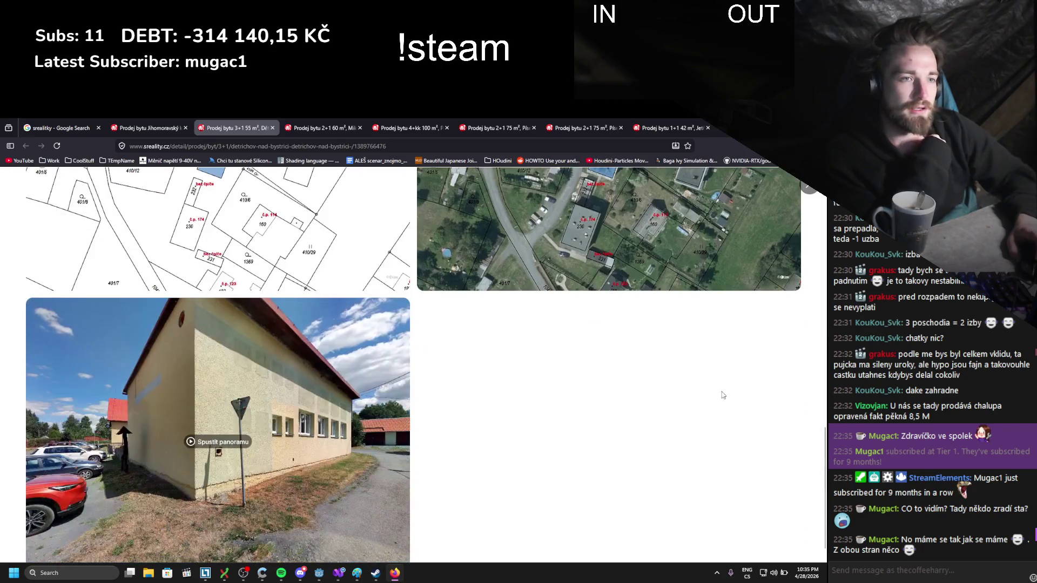
{"action": "scroll", "coordinate": [723, 396], "scroll_direction": "down", "scroll_amount": 1}
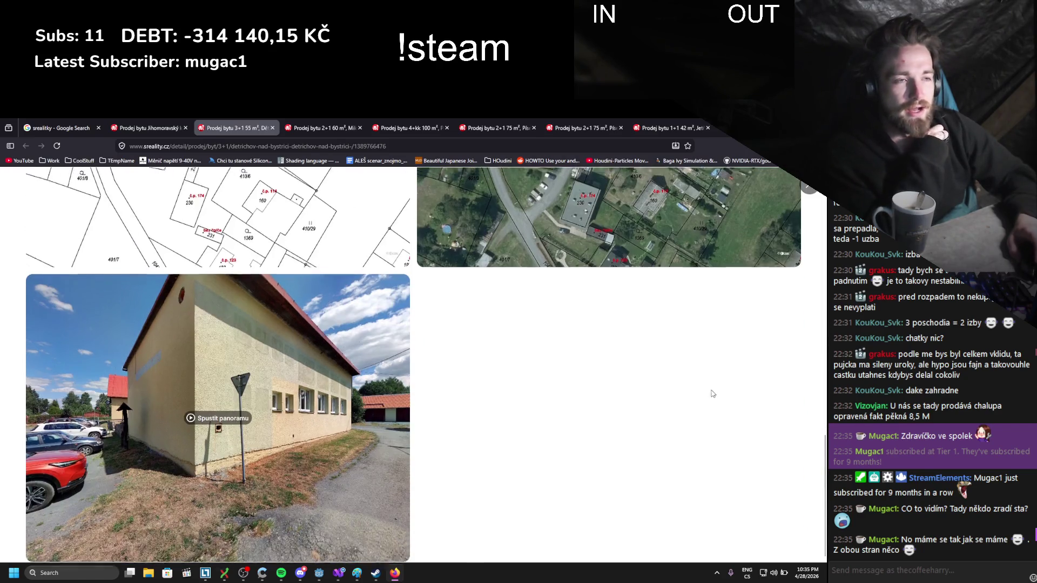
{"action": "scroll", "coordinate": [717, 393], "scroll_direction": "up", "scroll_amount": 8}
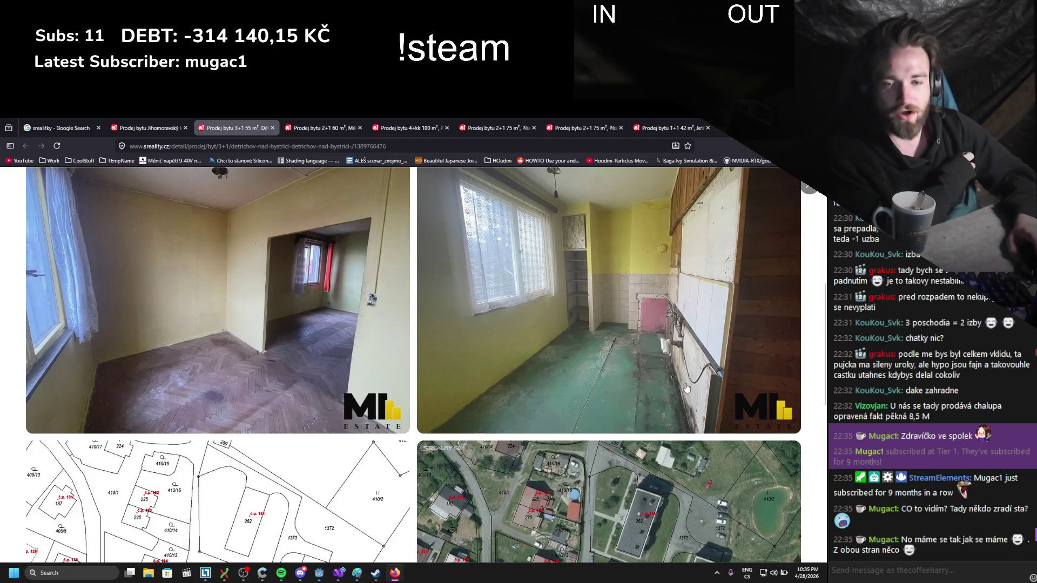
{"action": "scroll", "coordinate": [686, 387], "scroll_direction": "up", "scroll_amount": 6}
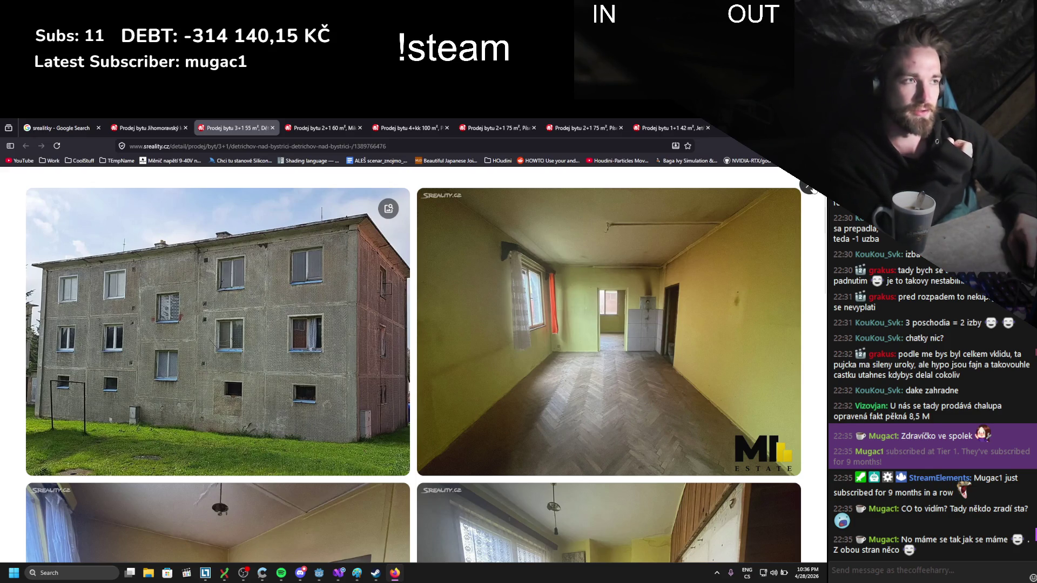
{"action": "key", "text": "Escape"}
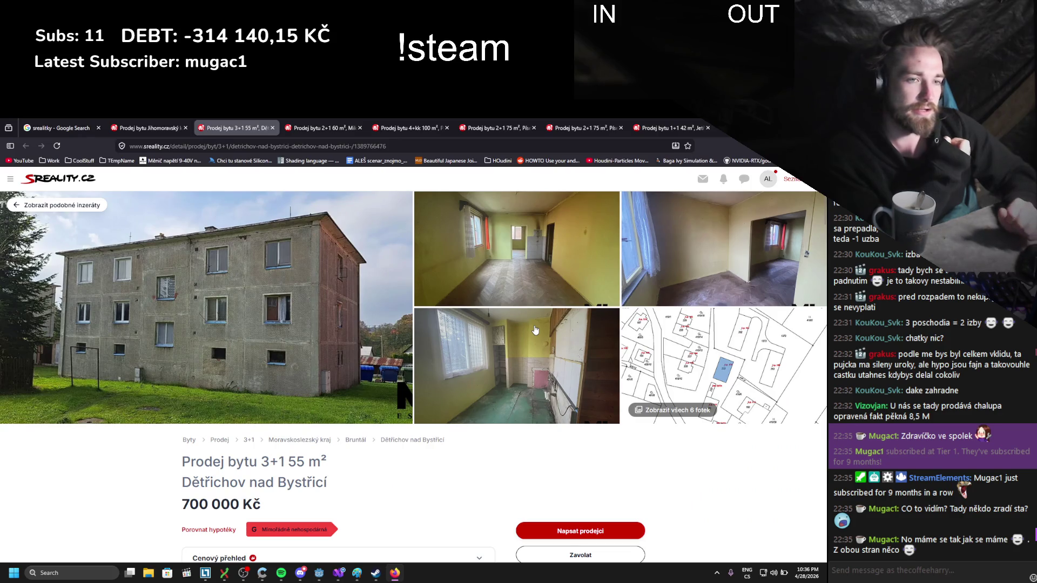
{"action": "left_click_drag", "start_coordinate": [181, 508], "coordinate": [293, 497]}
{"action": "left_click", "coordinate": [293, 498]}
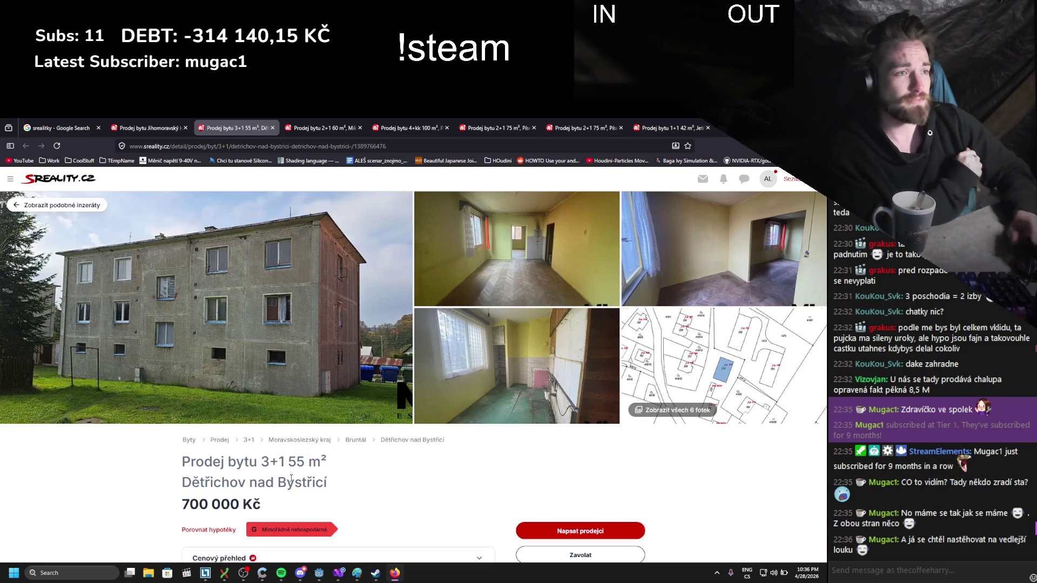
- Reopen the photo gallery and view the kitchen photo enlarged
{"action": "left_click", "coordinate": [534, 361]}
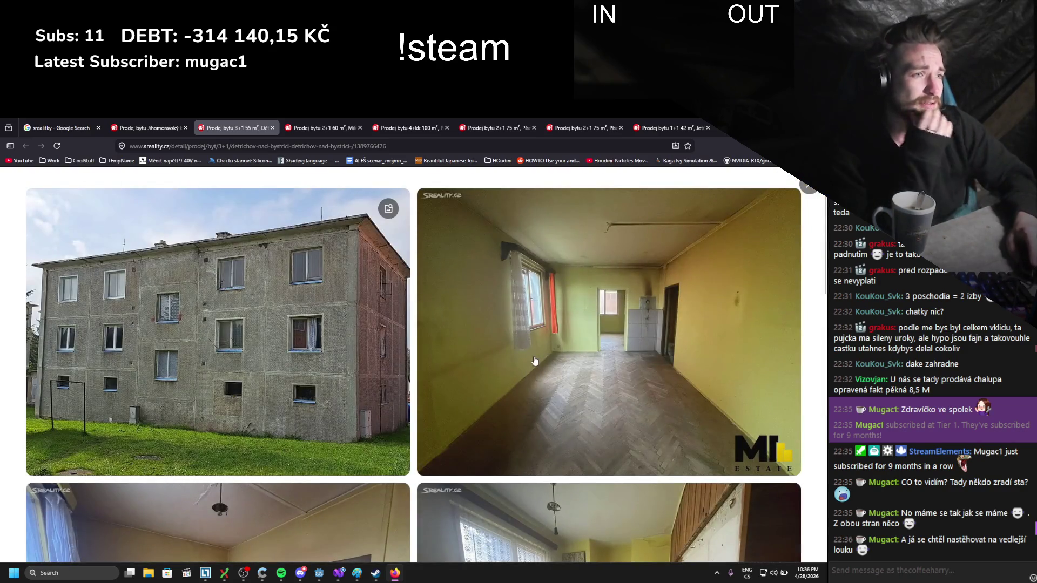
{"action": "scroll", "coordinate": [535, 361], "scroll_direction": "down", "scroll_amount": 3}
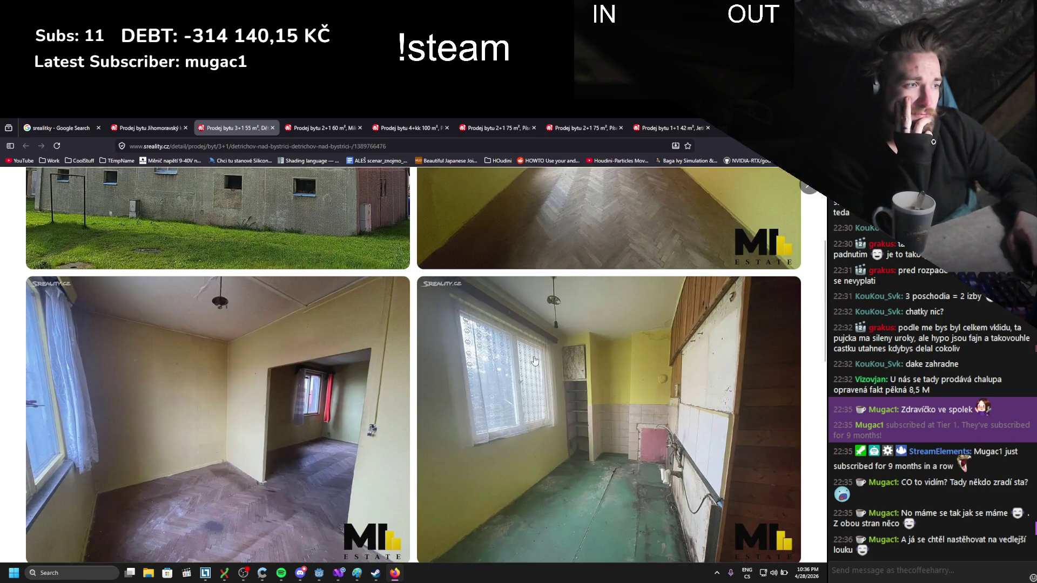
{"action": "scroll", "coordinate": [535, 361], "scroll_direction": "down", "scroll_amount": 3}
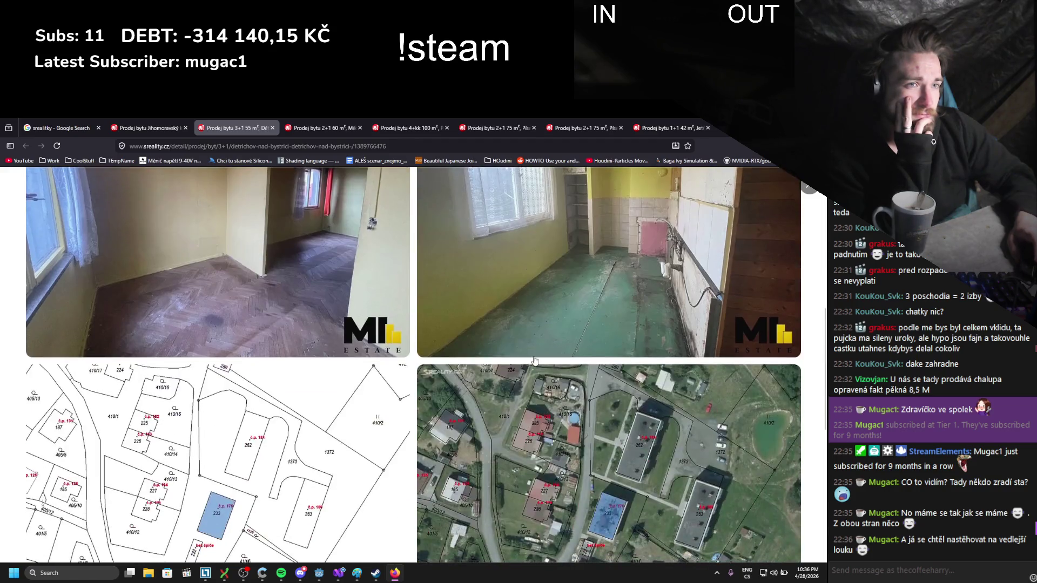
{"action": "scroll", "coordinate": [612, 437], "scroll_direction": "up", "scroll_amount": 2}
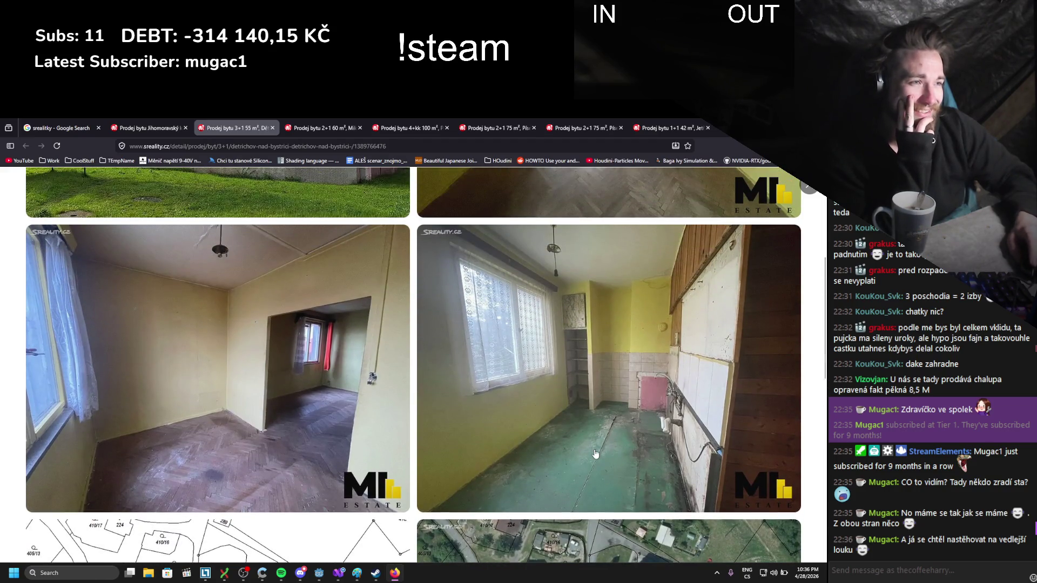
{"action": "left_click", "coordinate": [626, 456]}
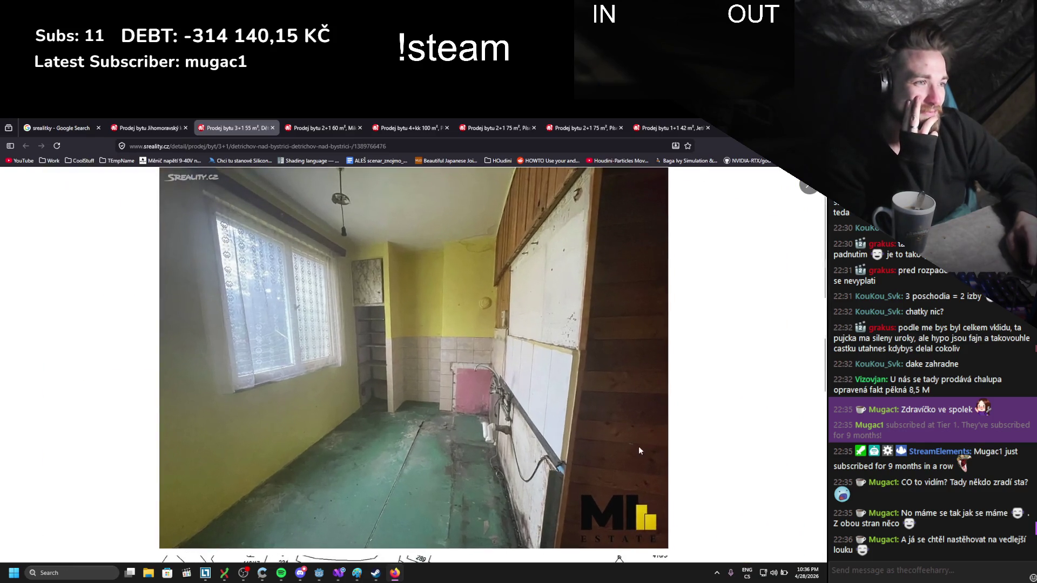
{"action": "left_click", "coordinate": [582, 319]}
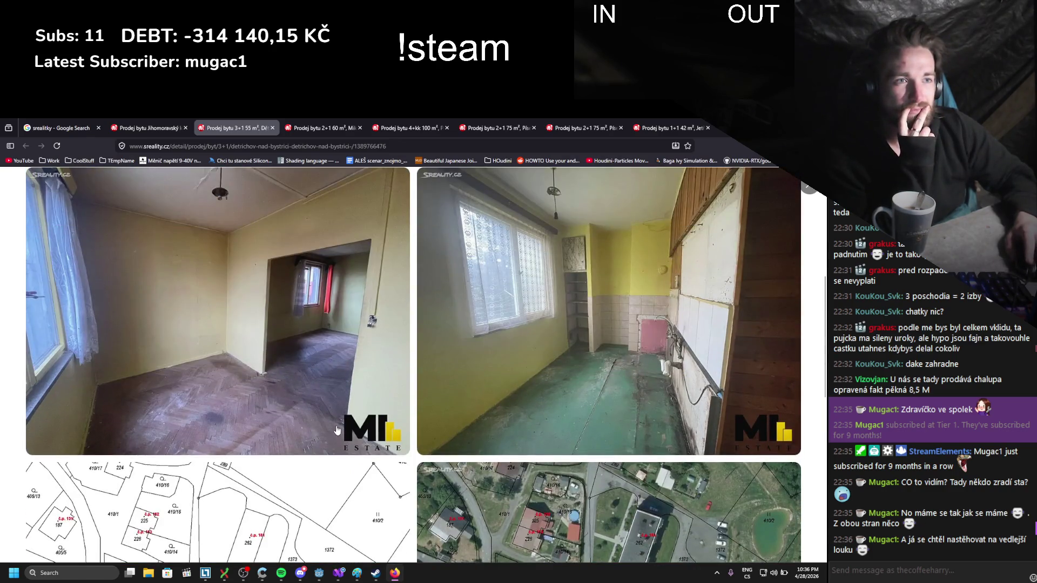
{"action": "scroll", "coordinate": [532, 376], "scroll_direction": "down", "scroll_amount": 4}
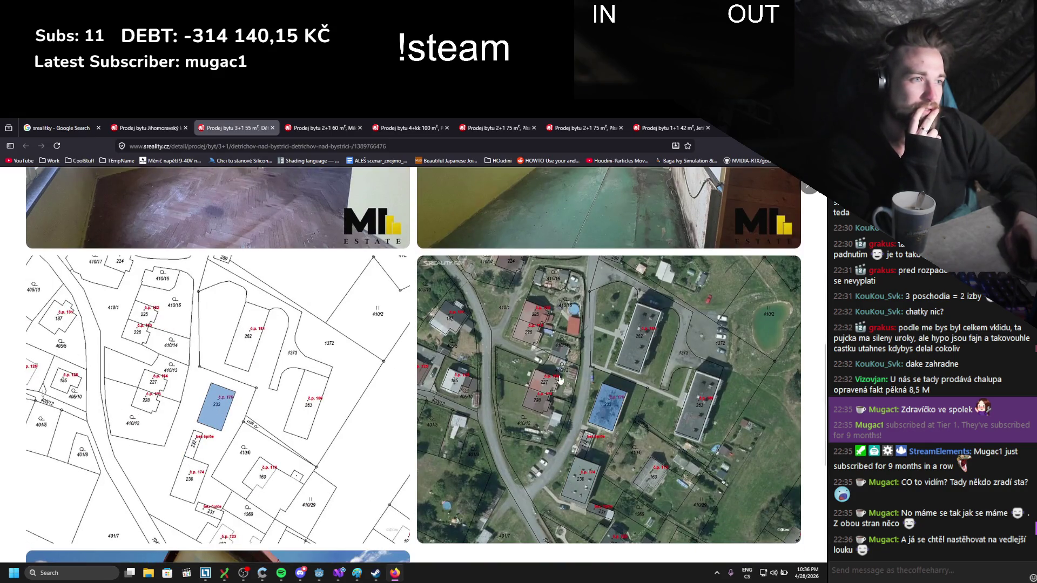
{"action": "scroll", "coordinate": [560, 380], "scroll_direction": "up", "scroll_amount": 4}
{"action": "key", "text": "Escape"}
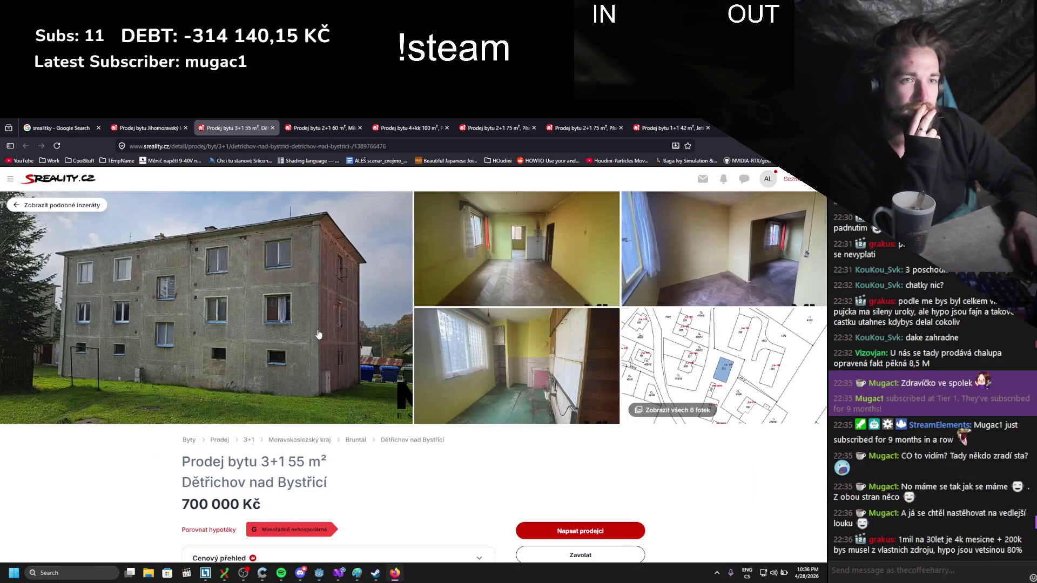
- Scroll the listing and open the full photo gallery a third time
{"action": "scroll", "coordinate": [319, 334], "scroll_direction": "down", "scroll_amount": 3}
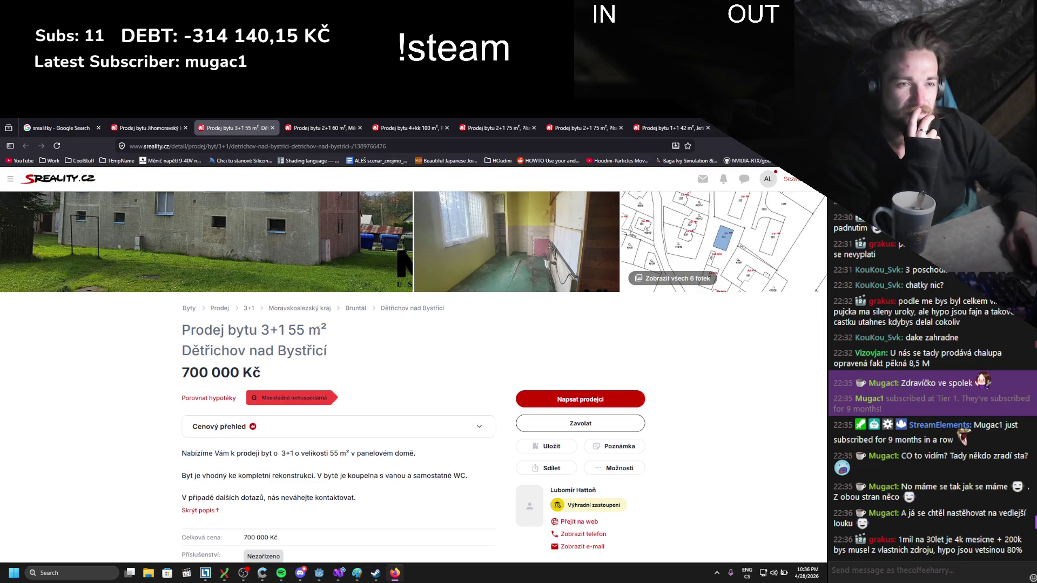
{"action": "scroll", "coordinate": [318, 333], "scroll_direction": "down", "scroll_amount": 3}
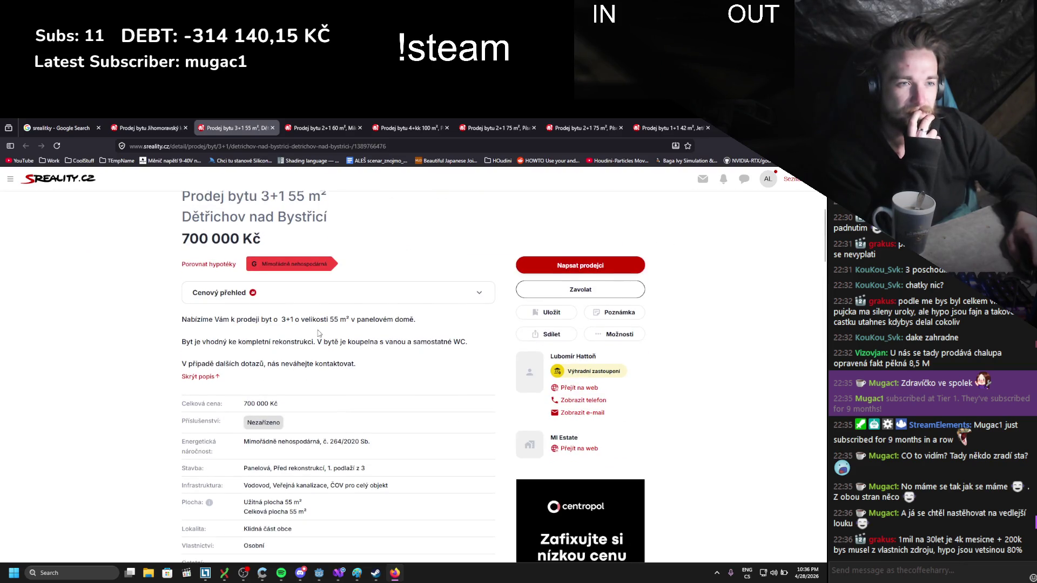
{"action": "scroll", "coordinate": [318, 333], "scroll_direction": "down", "scroll_amount": 4}
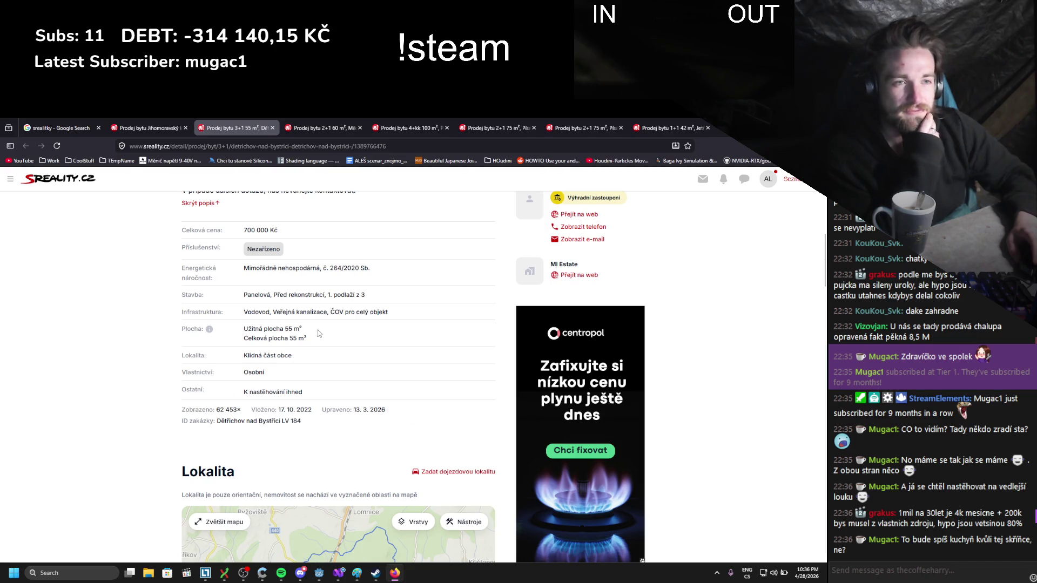
{"action": "scroll", "coordinate": [319, 333], "scroll_direction": "down", "scroll_amount": 3}
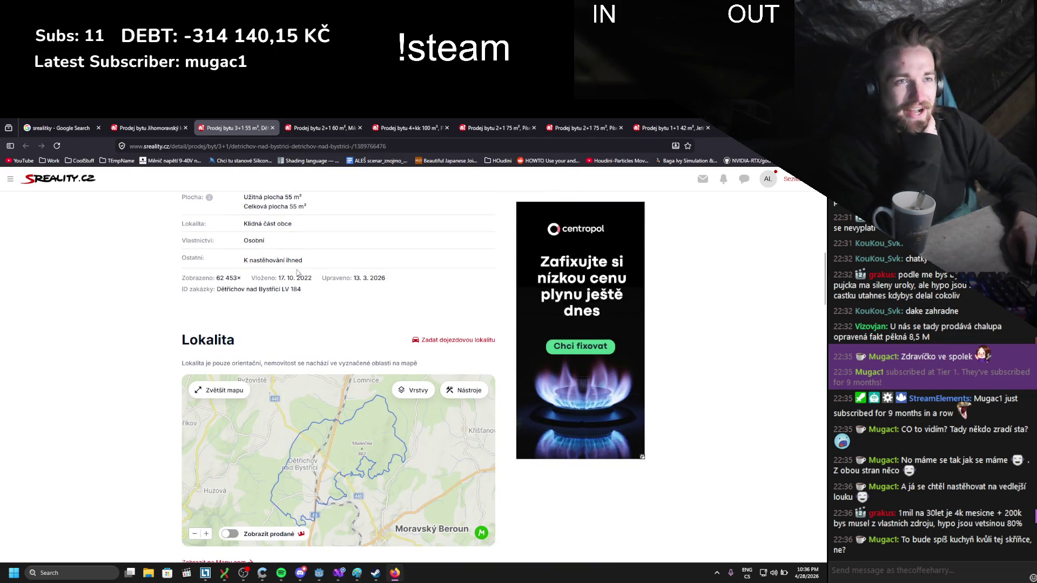
{"action": "scroll", "coordinate": [152, 331], "scroll_direction": "down", "scroll_amount": 2}
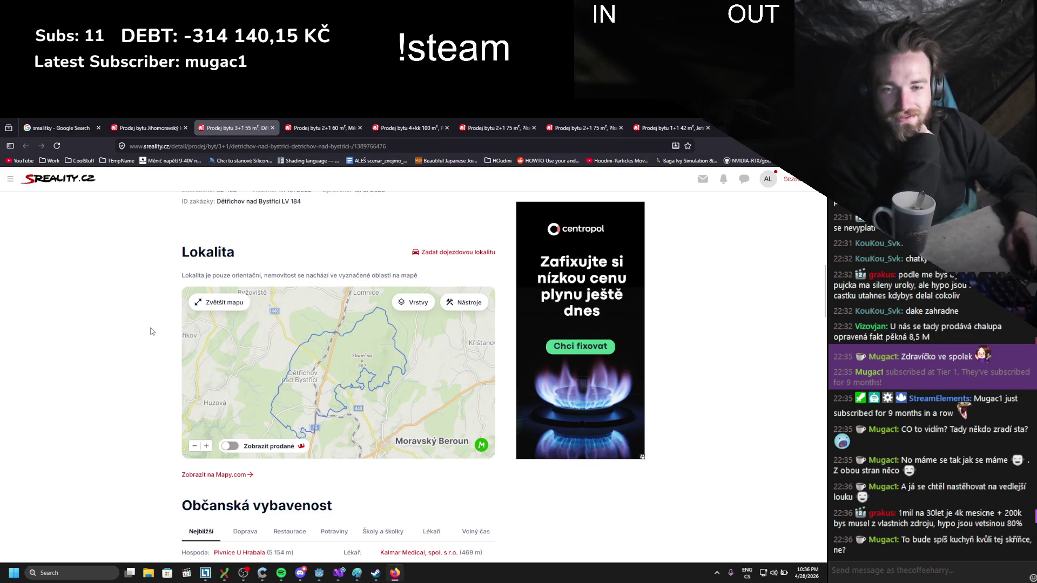
{"action": "scroll", "coordinate": [151, 331], "scroll_direction": "up", "scroll_amount": 15}
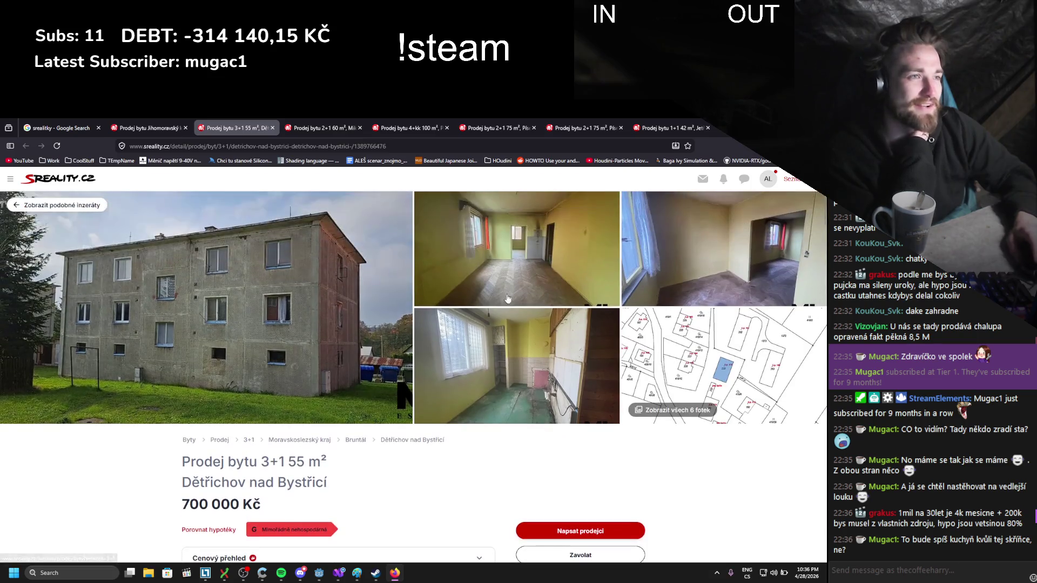
{"action": "left_click", "coordinate": [709, 284]}
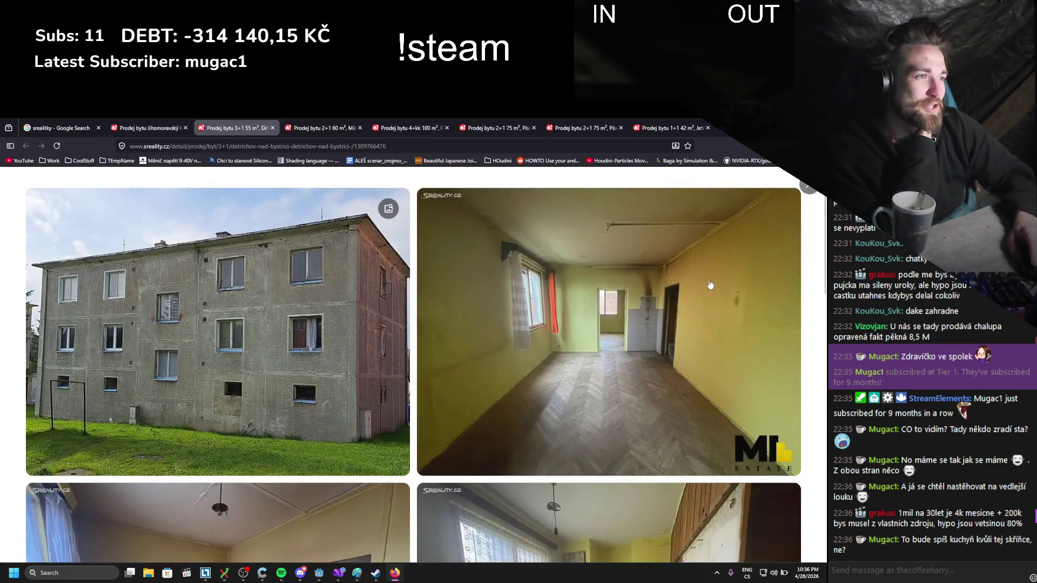
{"action": "scroll", "coordinate": [700, 290], "scroll_direction": "down", "scroll_amount": 5}
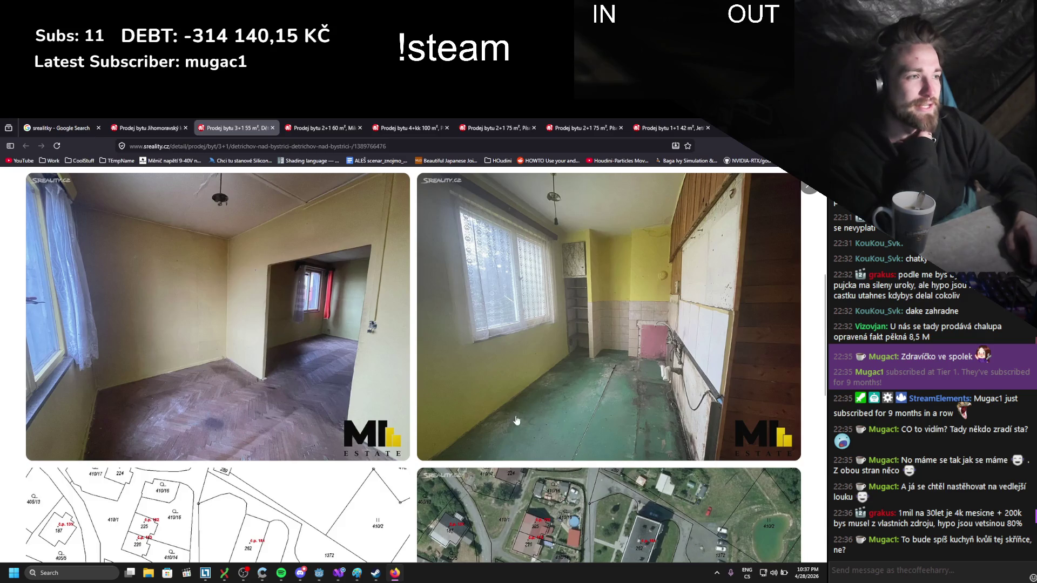
{"action": "scroll", "coordinate": [604, 311], "scroll_direction": "down", "scroll_amount": 5}
{"action": "scroll", "coordinate": [548, 306], "scroll_direction": "up", "scroll_amount": 4}
{"action": "scroll", "coordinate": [548, 306], "scroll_direction": "down", "scroll_amount": 5}
{"action": "scroll", "coordinate": [548, 306], "scroll_direction": "down", "scroll_amount": 1}
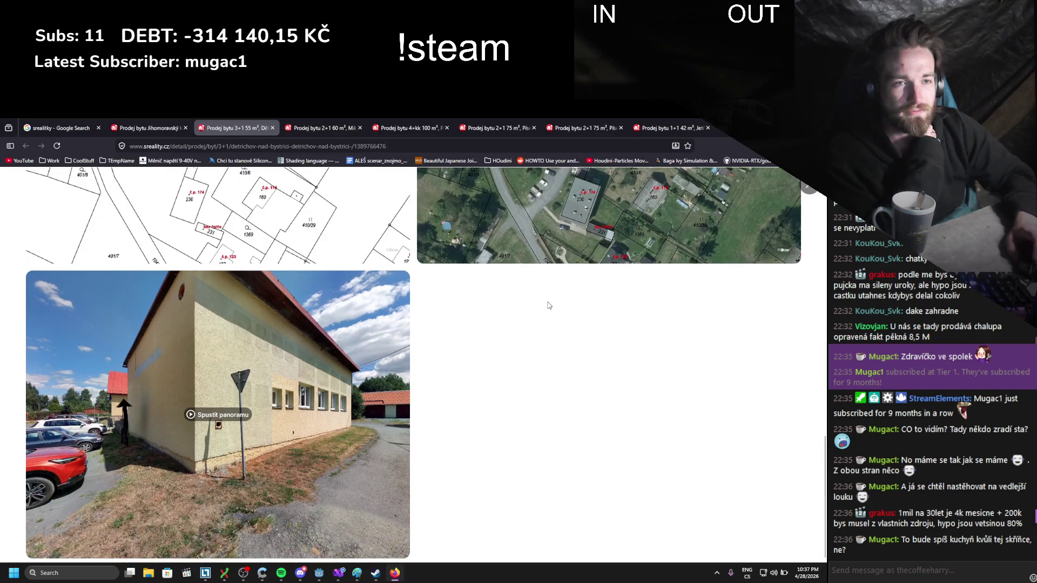
- Rotate the building's street panorama down the road, then return to the cheapest-flats results
{"action": "left_click", "coordinate": [248, 433]}
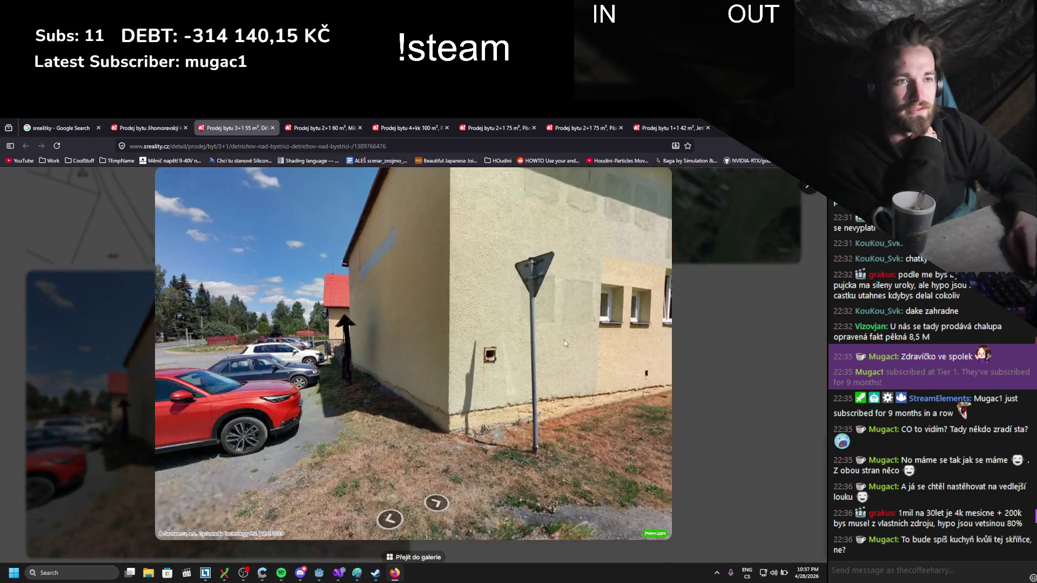
{"action": "mouse_move", "coordinate": [565, 344]}
{"action": "left_mouse_down"}
{"action": "mouse_move", "coordinate": [320, 366]}
{"action": "mouse_move", "coordinate": [442, 379]}
{"action": "mouse_move", "coordinate": [358, 381]}
{"action": "mouse_move", "coordinate": [485, 381]}
{"action": "mouse_move", "coordinate": [345, 384]}
{"action": "mouse_move", "coordinate": [446, 387]}
{"action": "mouse_move", "coordinate": [628, 361]}
{"action": "left_mouse_up"}
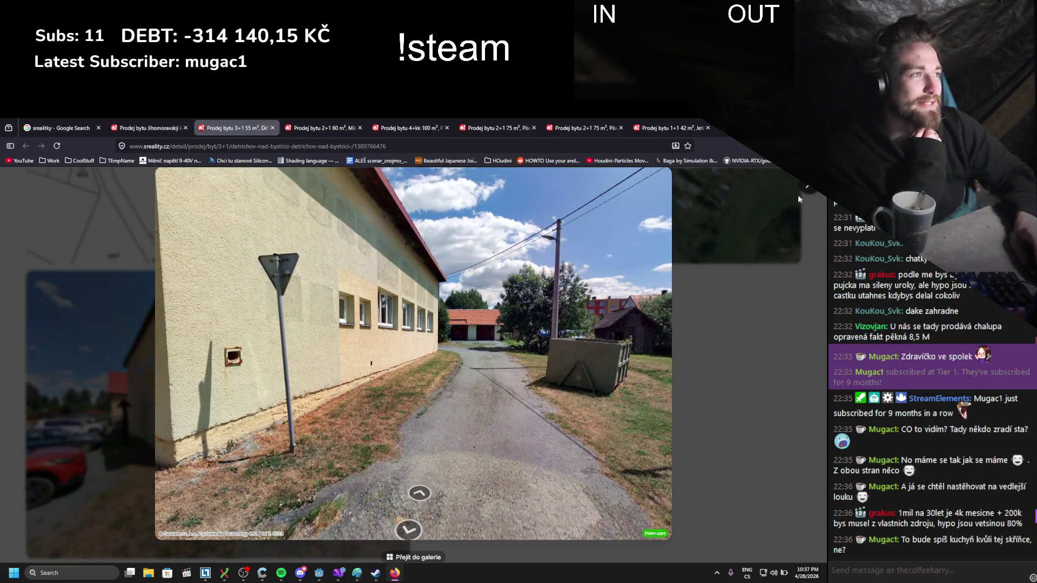
{"action": "left_click", "coordinate": [750, 218]}
{"action": "scroll", "coordinate": [533, 330], "scroll_direction": "up", "scroll_amount": 10}
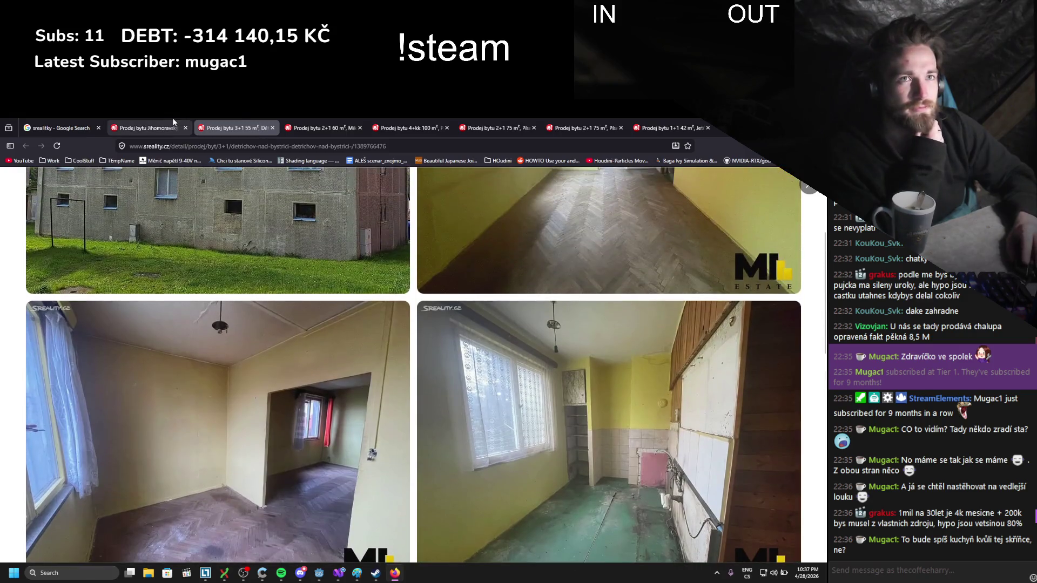
{"action": "left_click", "coordinate": [173, 127]}
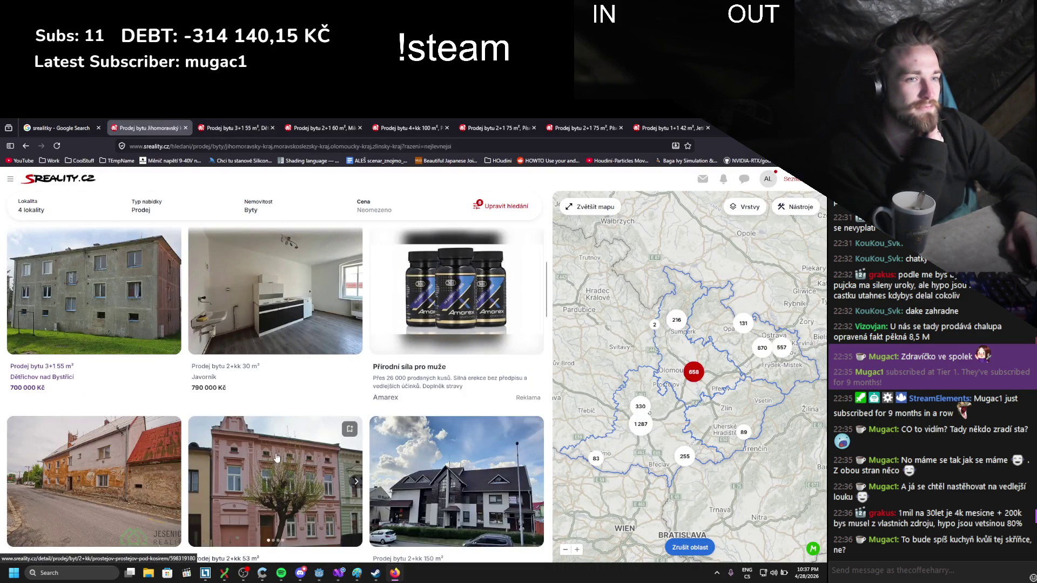
- Scroll the results down to the 949 000 Kč and 950 000 Kč flats
{"action": "scroll", "coordinate": [276, 458], "scroll_direction": "down", "scroll_amount": 1}
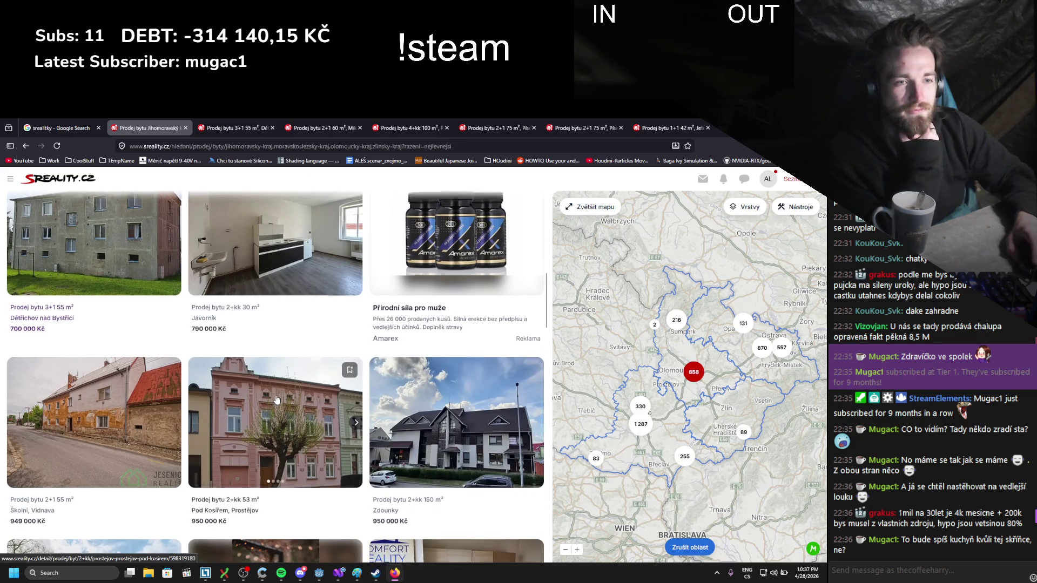
{"action": "scroll", "coordinate": [277, 399], "scroll_direction": "down", "scroll_amount": 2}
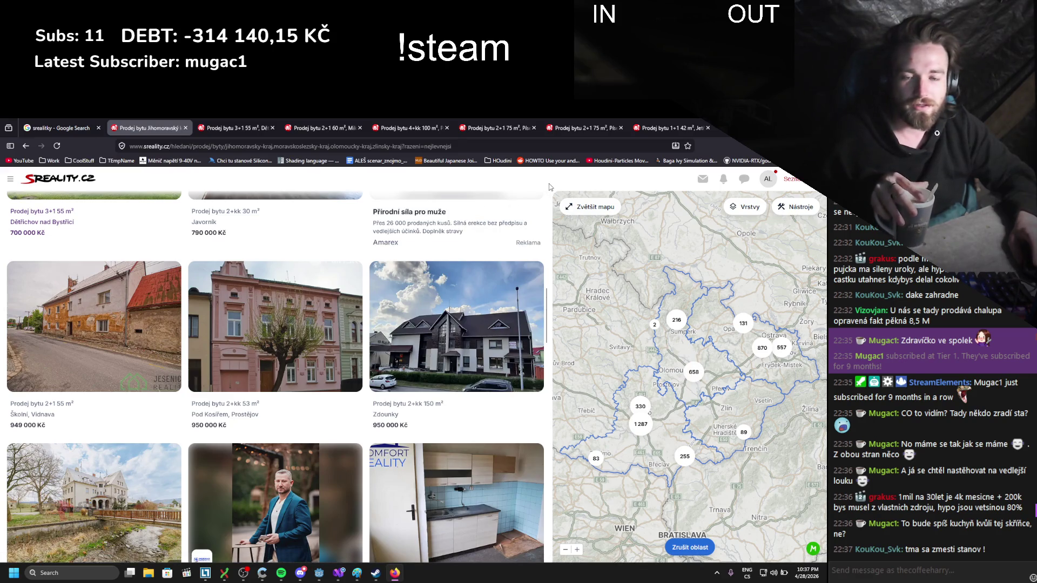
{"action": "key", "text": "ctrl+t"}
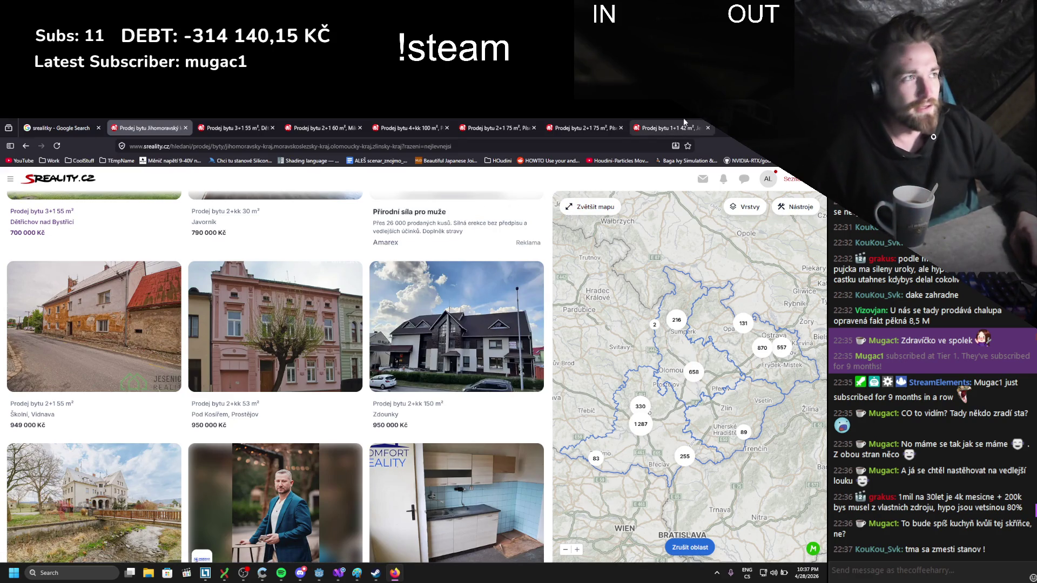
- Search Google for 'kalkulačka hypotéky' and open Česká spořitelna's Hypoteční kalkulačka page
{"action": "type", "text": "kalku"}
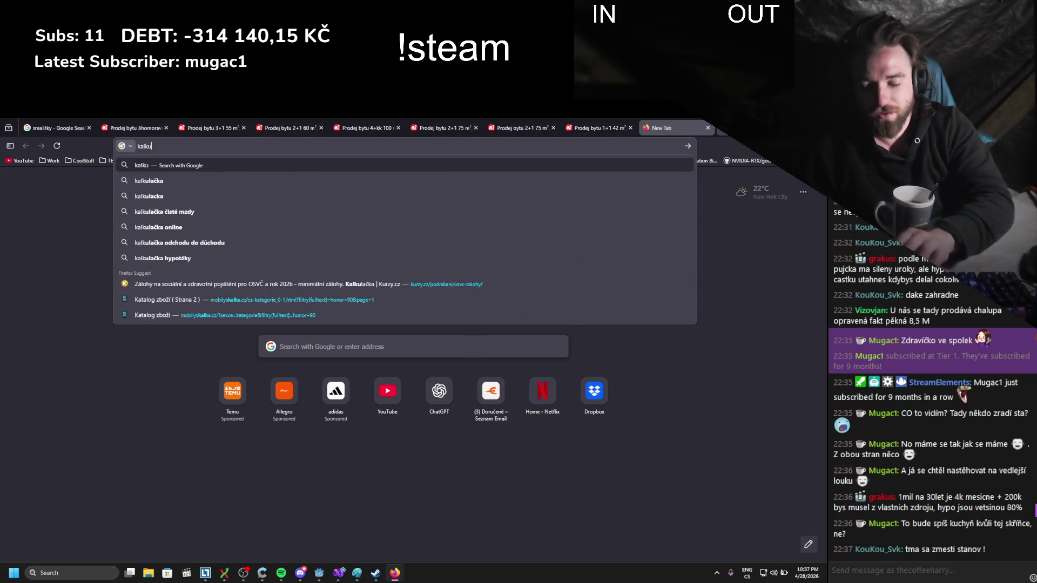
{"action": "type", "text": "lačka hypotéky"}
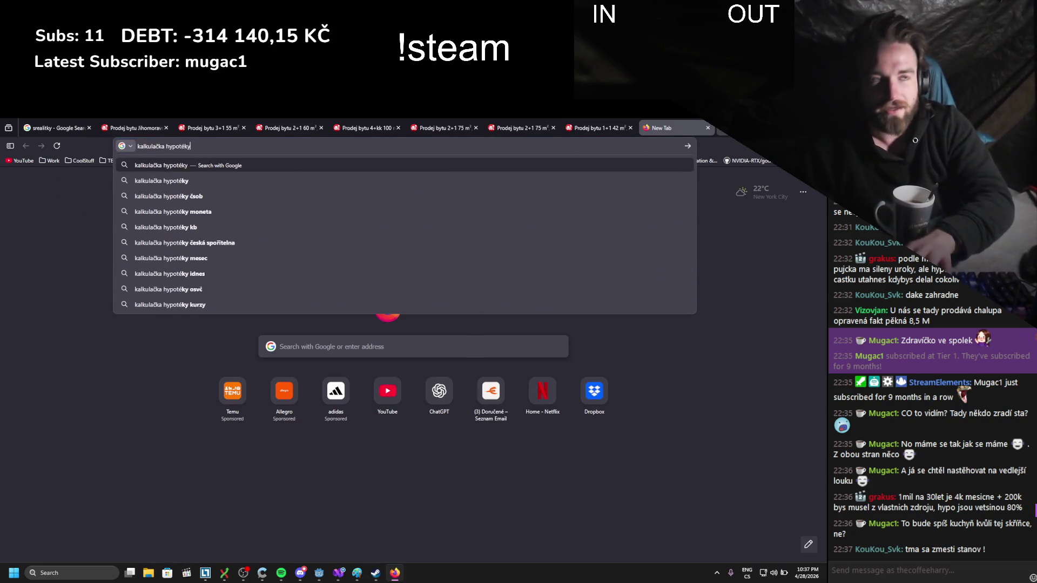
{"action": "key", "text": "Return"}
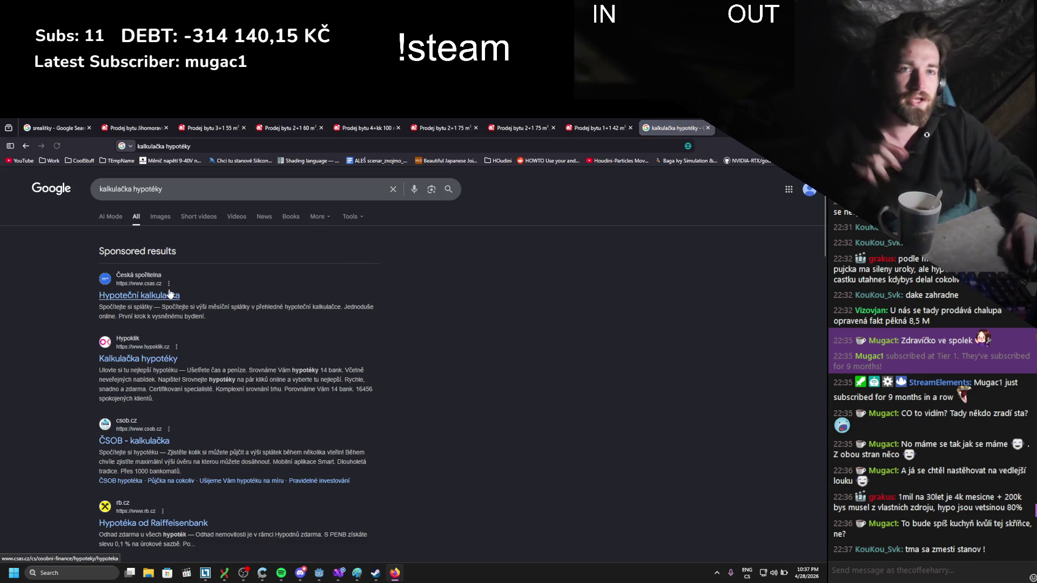
{"action": "middle_click", "coordinate": [140, 295]}
{"action": "left_click", "coordinate": [665, 122]}
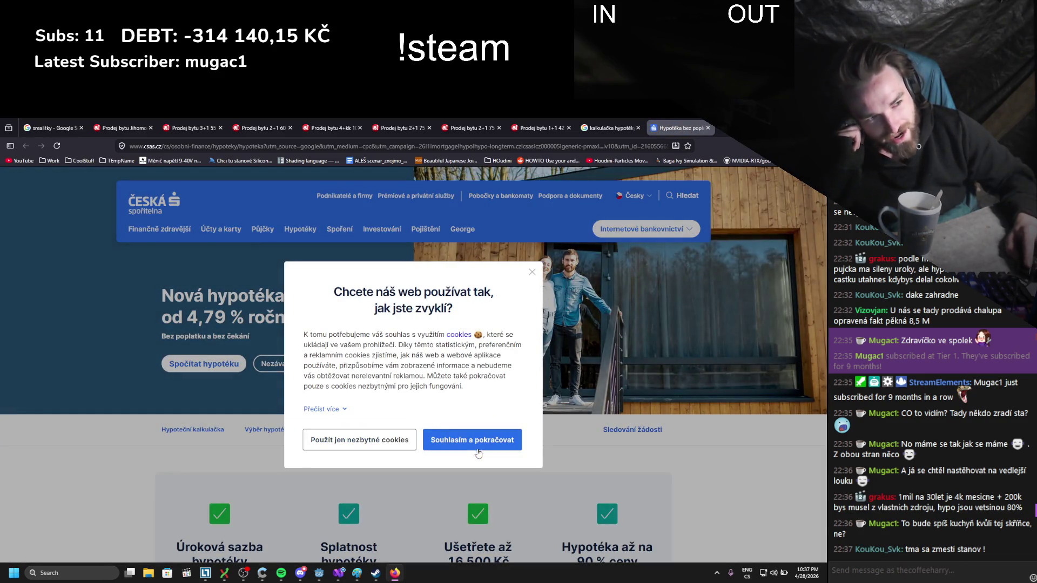
- Accept the Česká spořitelna cookies and scroll down to the Hypoteční kalkulačka
{"action": "left_click", "coordinate": [478, 441]}
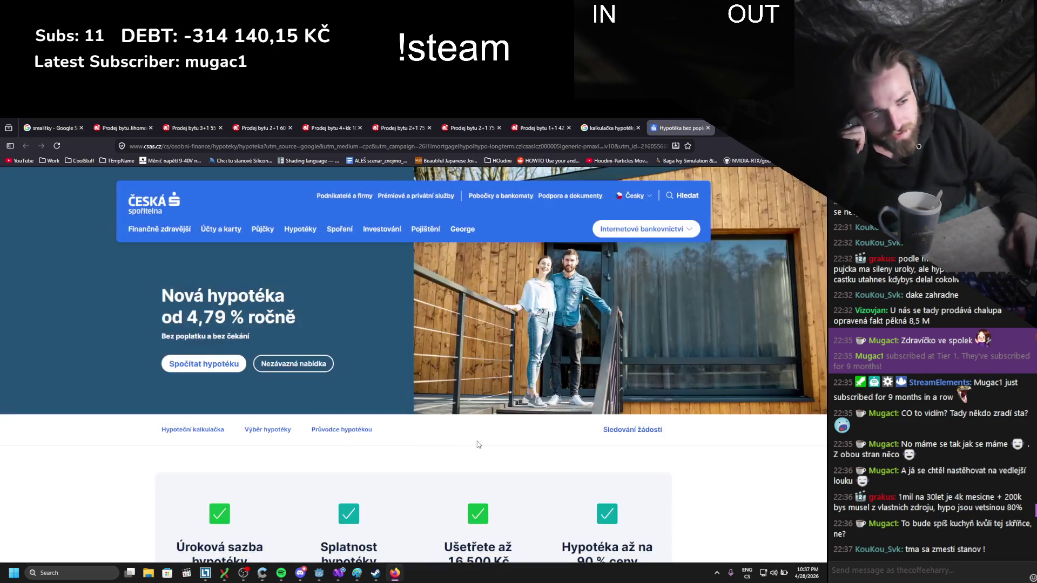
{"action": "scroll", "coordinate": [410, 439], "scroll_direction": "down", "scroll_amount": 4}
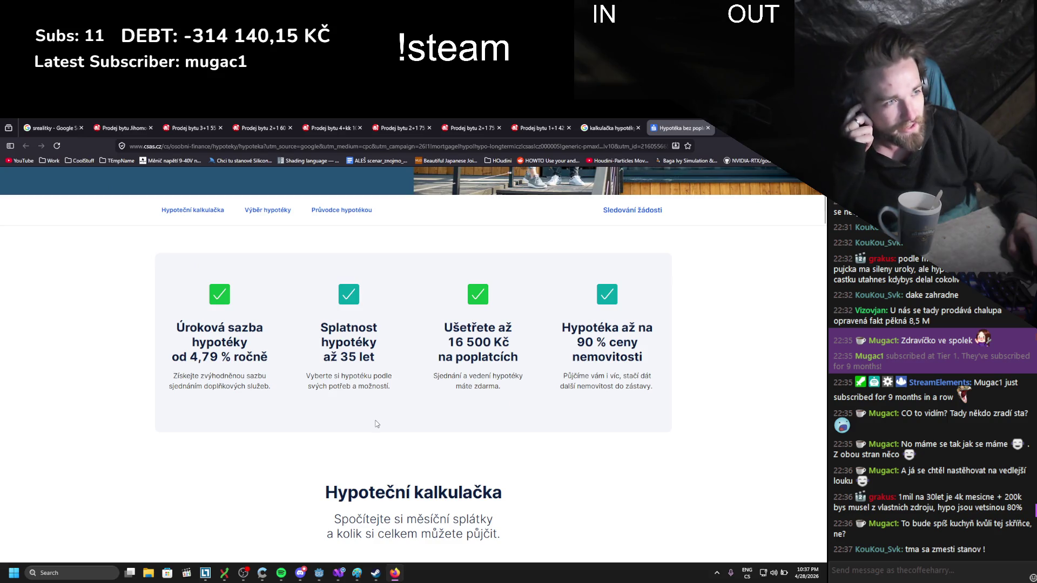
{"action": "scroll", "coordinate": [376, 424], "scroll_direction": "down", "scroll_amount": 4}
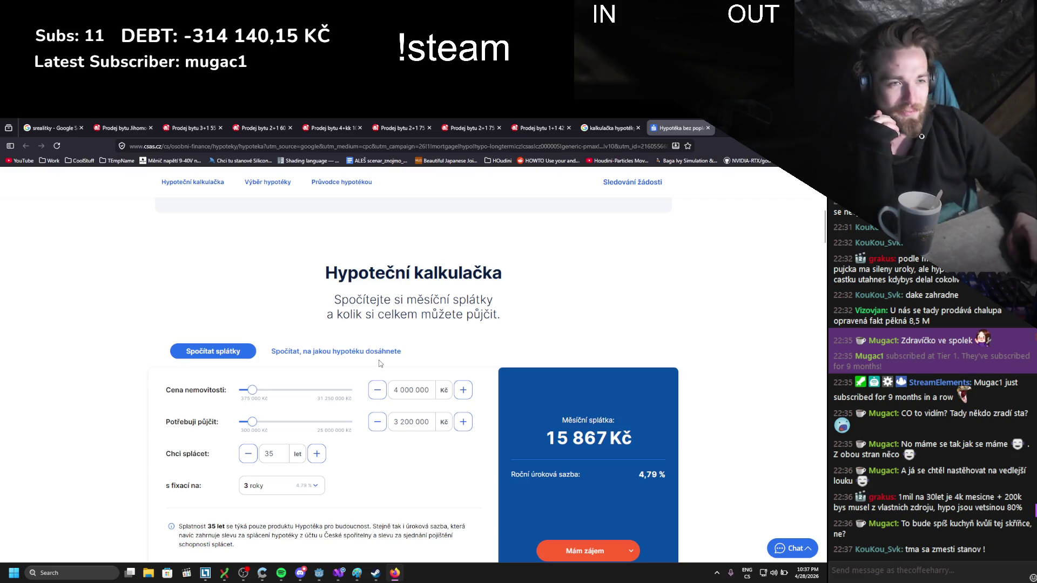
- Enter 1 000000 Kč as Cena nemovitosti and 900 000 Kč as Potřebuji půjčit
{"action": "left_click", "coordinate": [376, 393]}
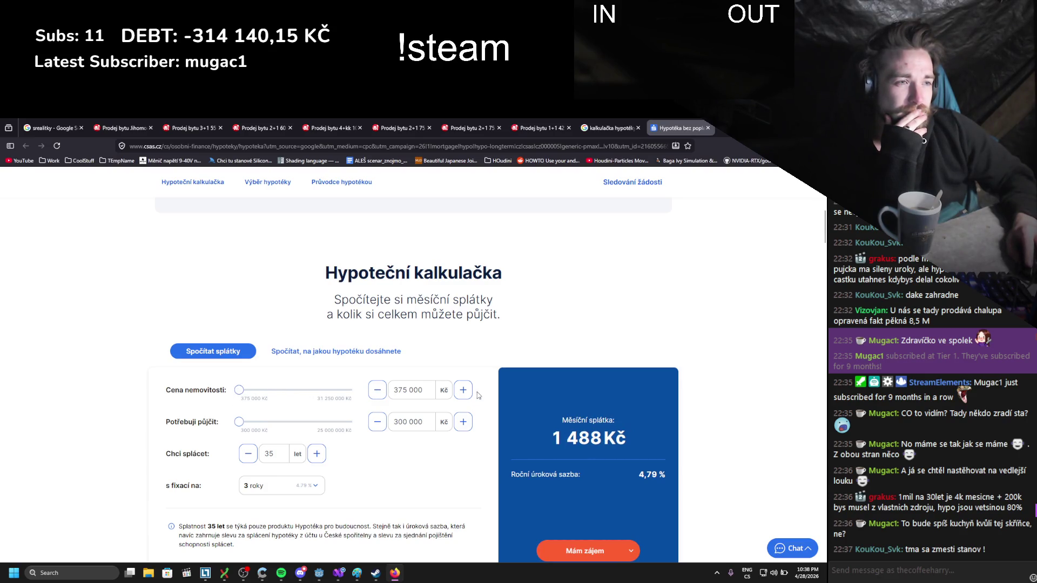
{"action": "left_click", "coordinate": [420, 390]}
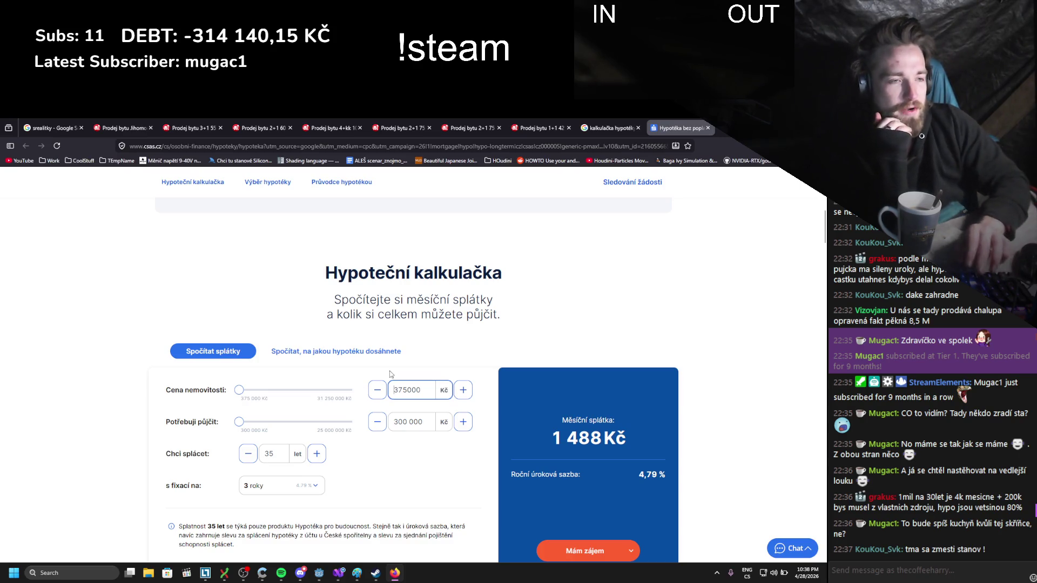
{"action": "key", "text": "Delete"}
{"action": "type", "text": "1000"}
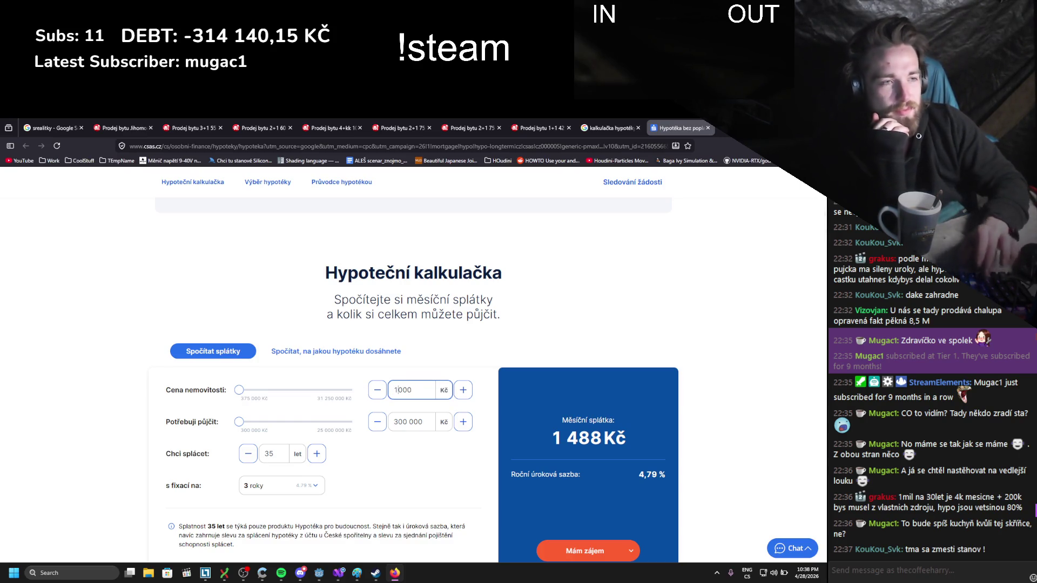
{"action": "left_click", "coordinate": [272, 338]}
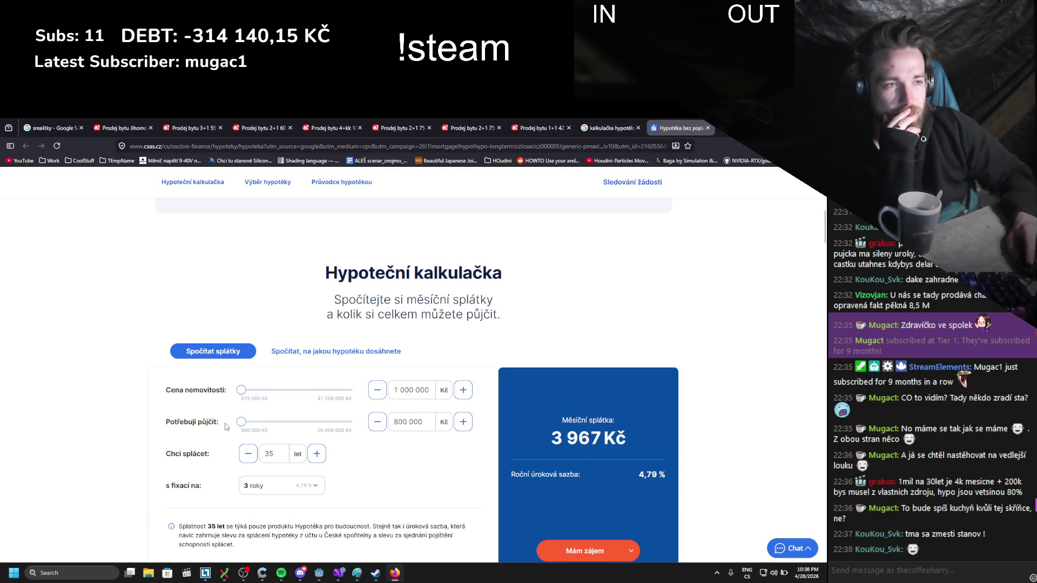
{"action": "left_click", "coordinate": [400, 423]}
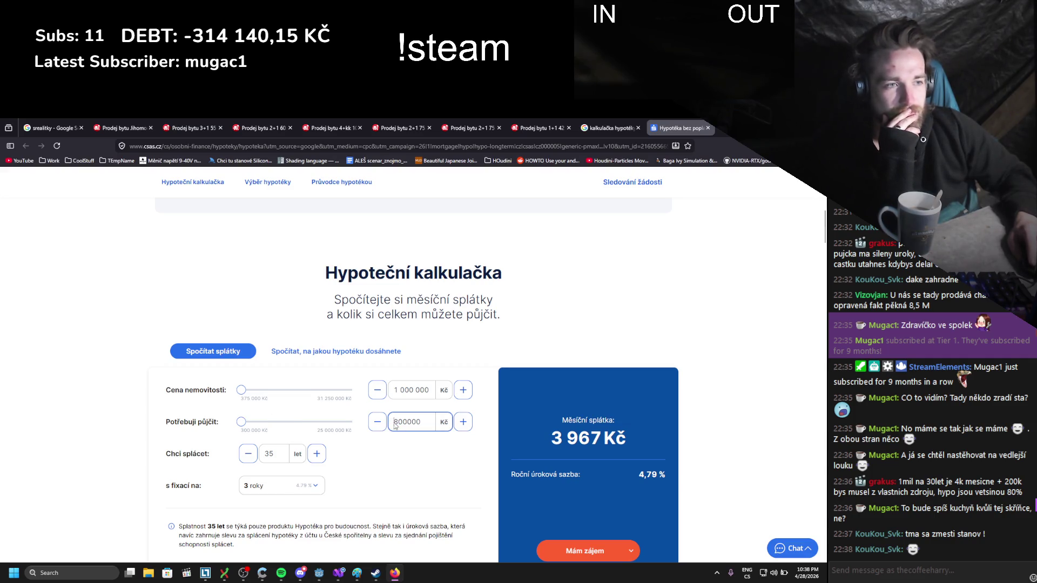
{"action": "type", "text": "1"}
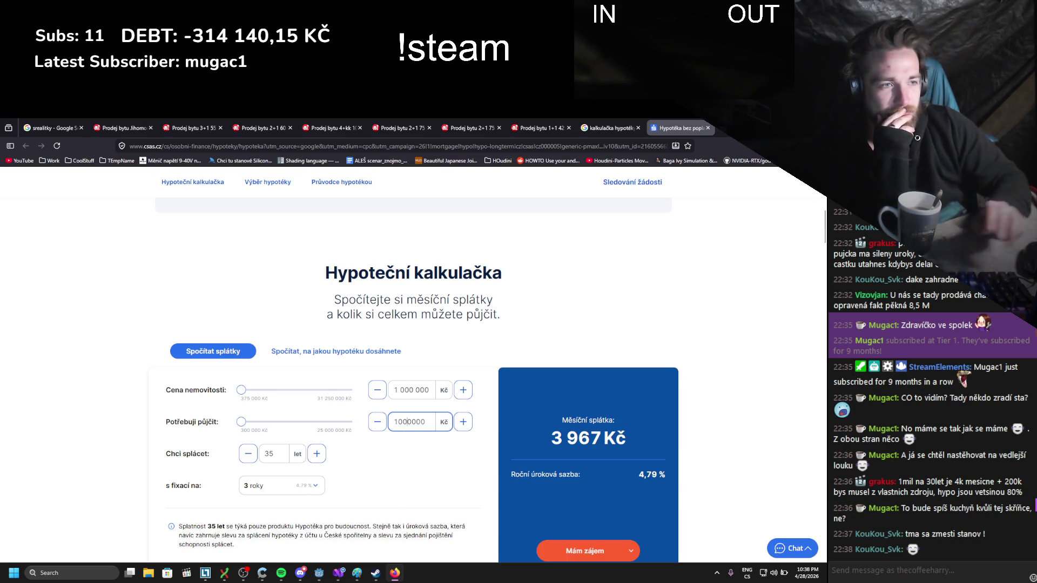
{"action": "key", "text": "BackSpace"}
{"action": "type", "text": "9"}
{"action": "left_click", "coordinate": [441, 443]}
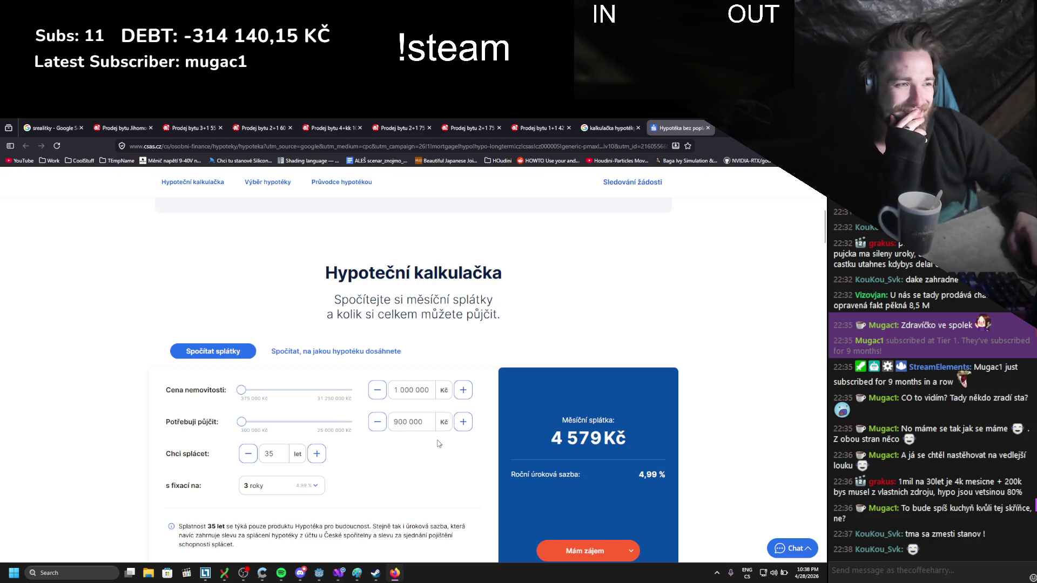
{"action": "scroll", "coordinate": [432, 446], "scroll_direction": "down", "scroll_amount": 1}
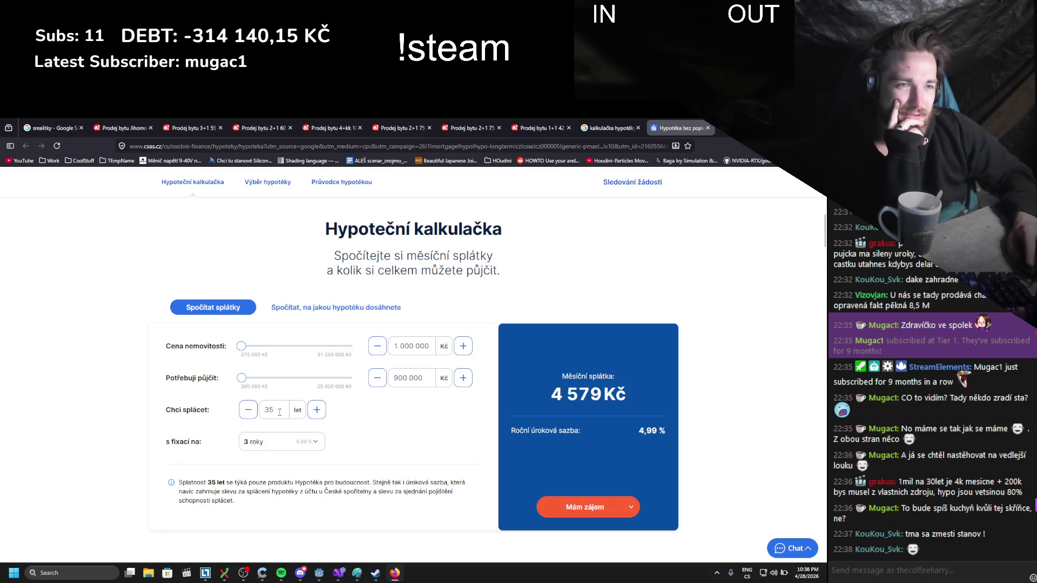
- Try repayment periods down to 25 years, then set the term back to 35 years
{"action": "left_click", "coordinate": [248, 414]}
{"action": "left_click", "coordinate": [249, 414]}
{"action": "left_click", "coordinate": [248, 415]}
{"action": "left_click", "coordinate": [248, 414]}
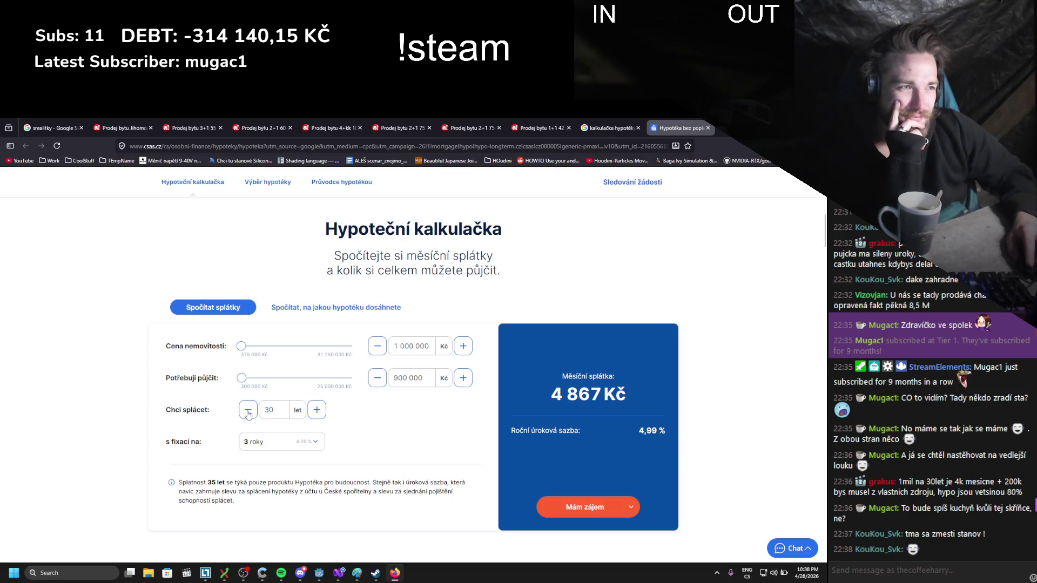
{"action": "left_click", "coordinate": [322, 410]}
{"action": "left_click", "coordinate": [322, 410]}
{"action": "left_click", "coordinate": [322, 411]}
{"action": "left_click", "coordinate": [322, 411]}
{"action": "left_click", "coordinate": [322, 411]}
{"action": "left_click", "coordinate": [249, 412]}
{"action": "left_click", "coordinate": [249, 412]}
{"action": "left_click", "coordinate": [249, 412]}
{"action": "left_click", "coordinate": [249, 412]}
{"action": "left_click", "coordinate": [250, 414]}
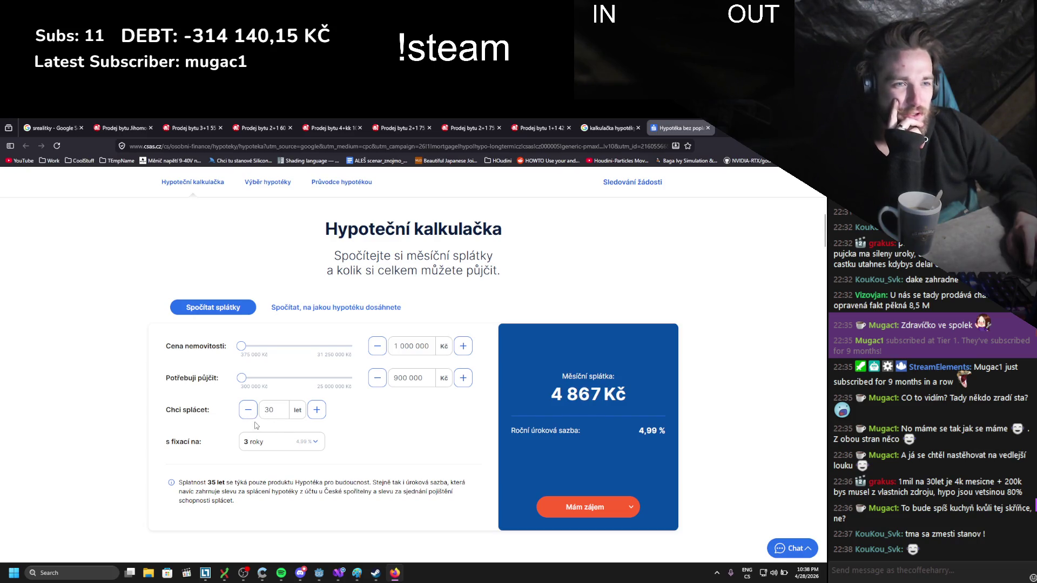
{"action": "left_click", "coordinate": [246, 413]}
{"action": "left_click", "coordinate": [246, 413]}
{"action": "left_click", "coordinate": [247, 414]}
{"action": "left_click", "coordinate": [247, 413]}
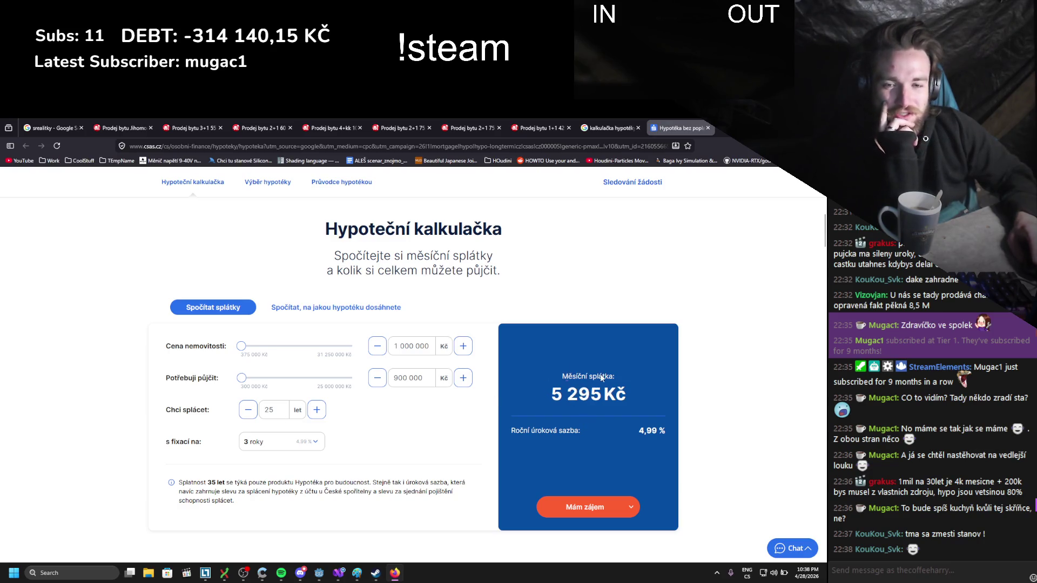
{"action": "left_click", "coordinate": [319, 411]}
{"action": "left_click", "coordinate": [319, 410]}
{"action": "double_click", "coordinate": [318, 411]}
{"action": "double_click", "coordinate": [318, 411]}
{"action": "double_click", "coordinate": [319, 410]}
{"action": "left_click", "coordinate": [318, 410]}
{"action": "left_click", "coordinate": [319, 411]}
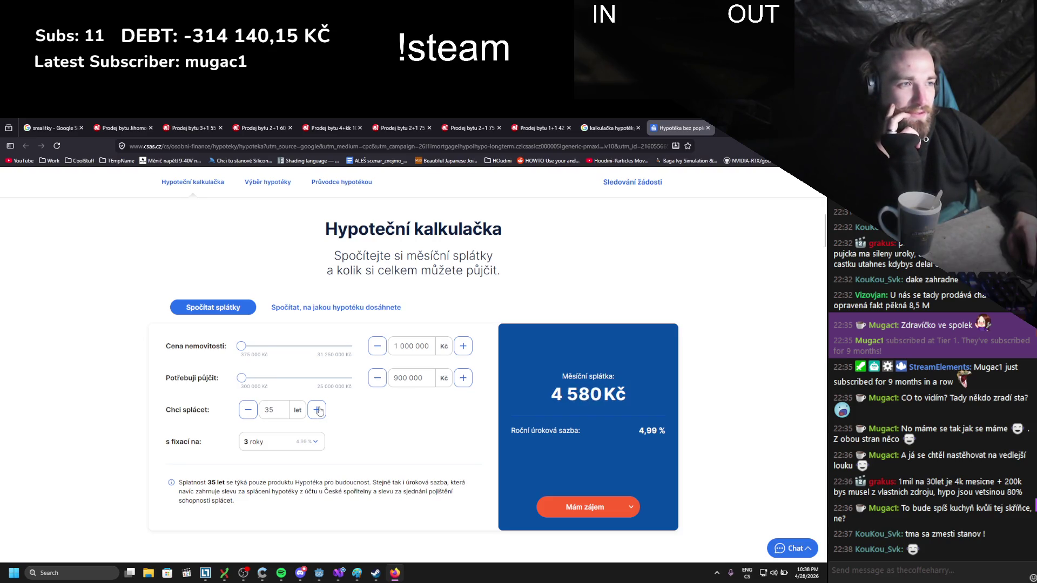
- Compare a 20-year fixation (5 057 Kč), then settle on 3-year fixation at 4 579 Kč
{"action": "left_click", "coordinate": [321, 442]}
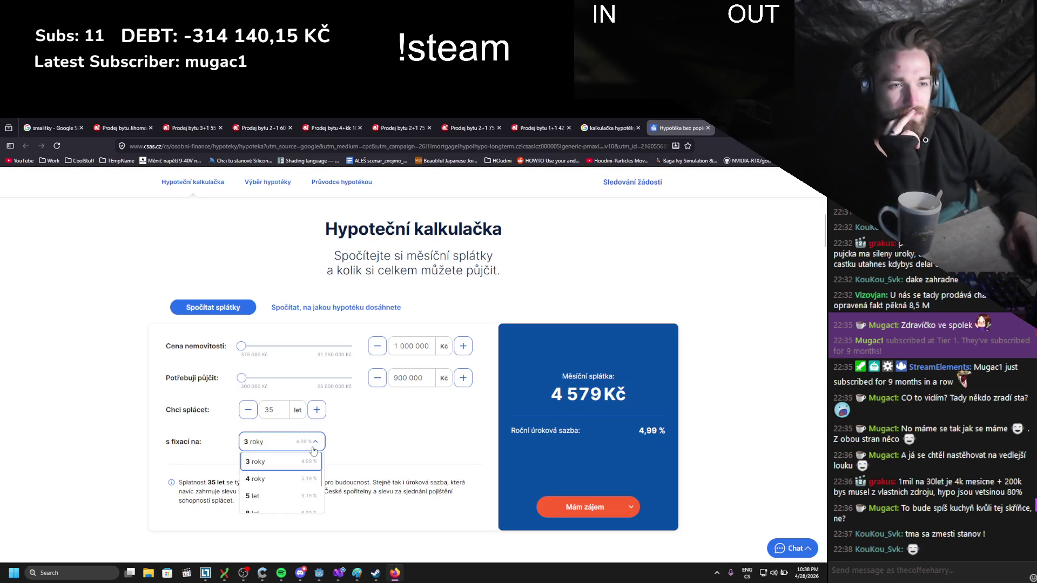
{"action": "scroll", "coordinate": [311, 443], "scroll_direction": "down", "scroll_amount": 2}
{"action": "scroll", "coordinate": [311, 443], "scroll_direction": "up", "scroll_amount": 3}
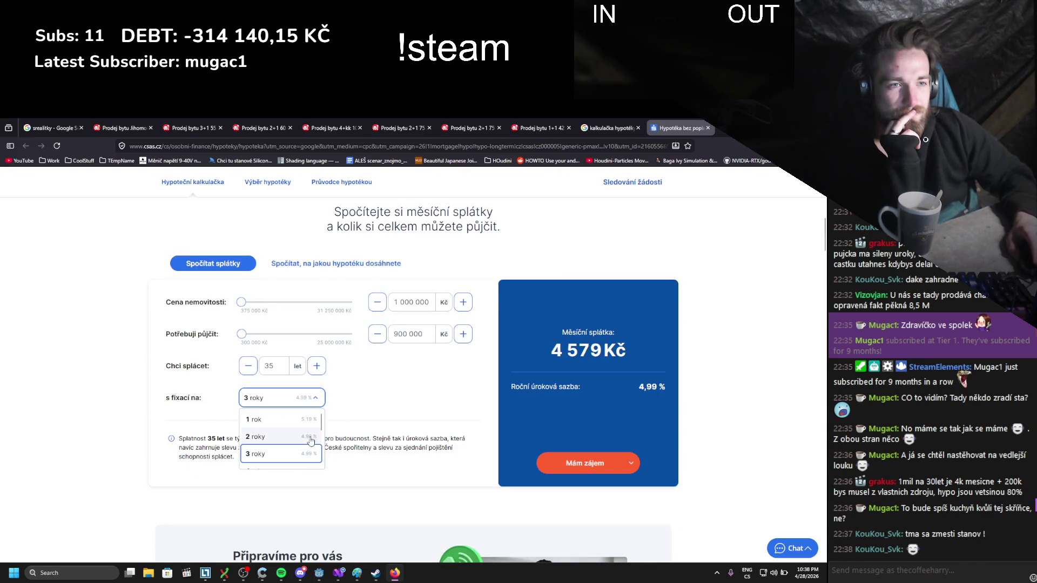
{"action": "scroll", "coordinate": [308, 443], "scroll_direction": "down", "scroll_amount": 5}
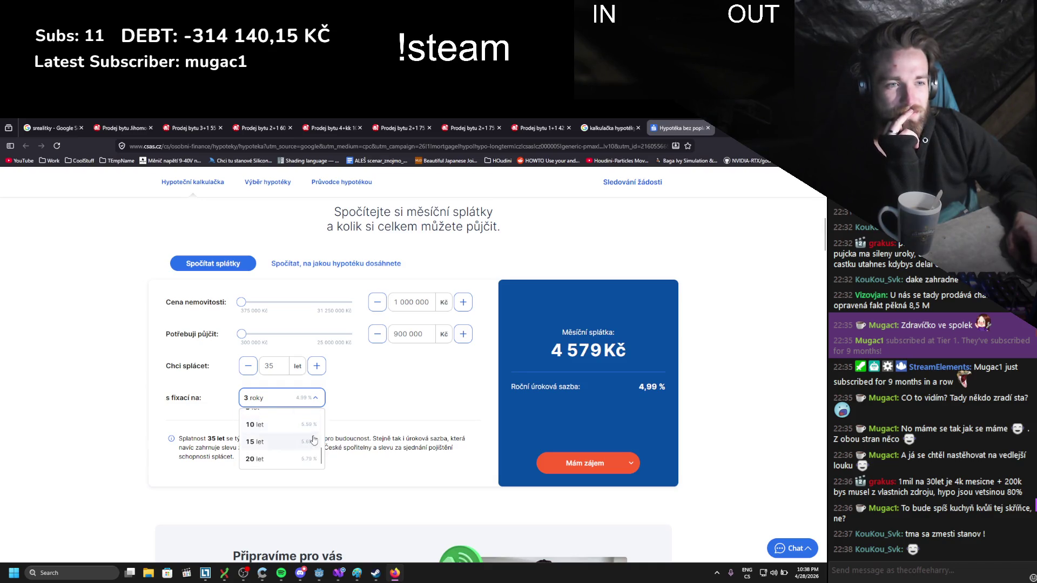
{"action": "left_click", "coordinate": [301, 459]}
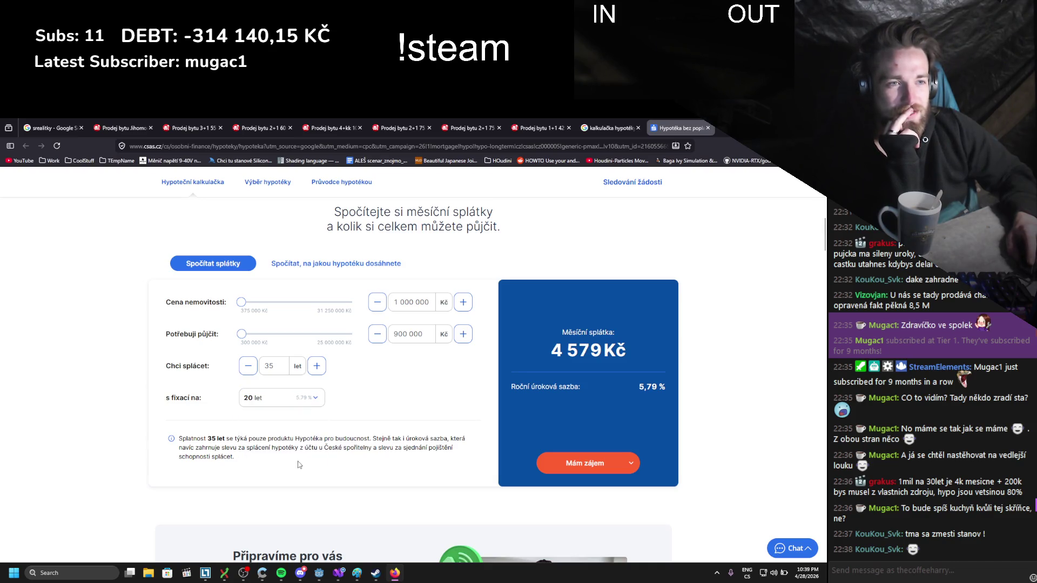
{"action": "left_click", "coordinate": [314, 405]}
{"action": "scroll", "coordinate": [292, 443], "scroll_direction": "up", "scroll_amount": 5}
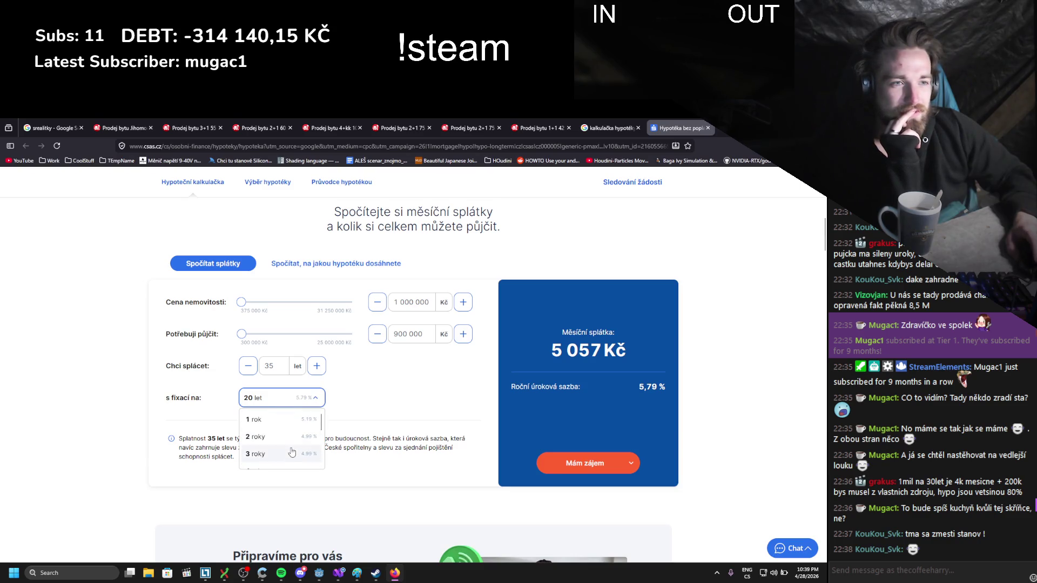
{"action": "left_click", "coordinate": [288, 457]}
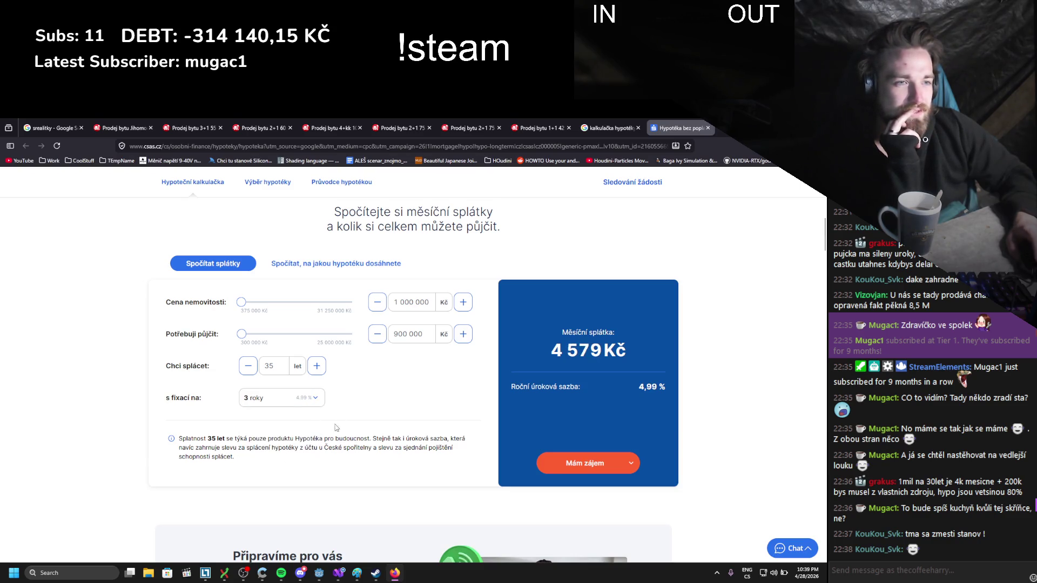
{"action": "scroll", "coordinate": [319, 432], "scroll_direction": "down", "scroll_amount": 3}
{"action": "scroll", "coordinate": [306, 440], "scroll_direction": "down", "scroll_amount": 3}
{"action": "scroll", "coordinate": [300, 443], "scroll_direction": "up", "scroll_amount": 8}
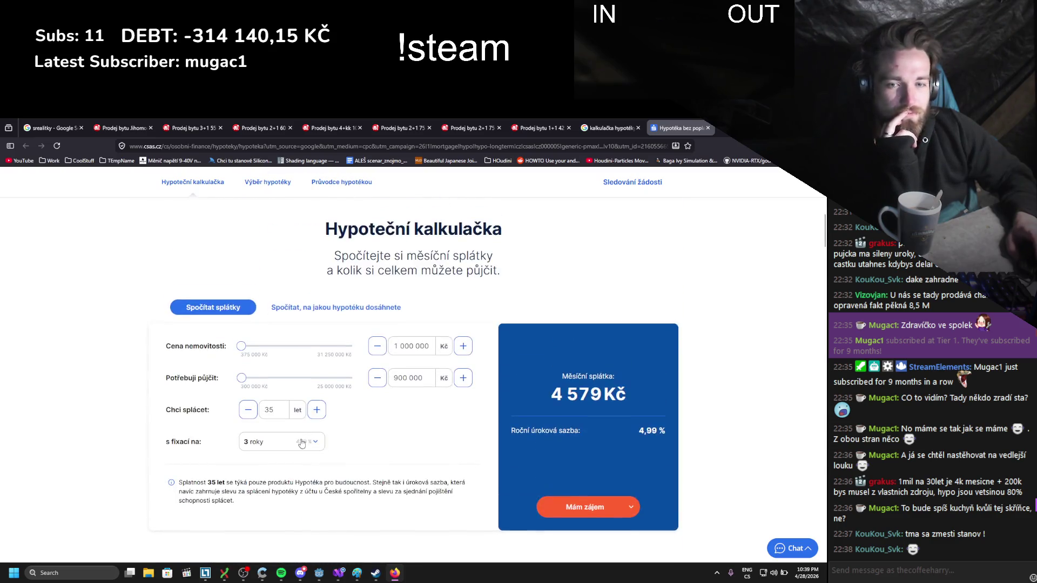
{"action": "scroll", "coordinate": [286, 453], "scroll_direction": "down", "scroll_amount": 3}
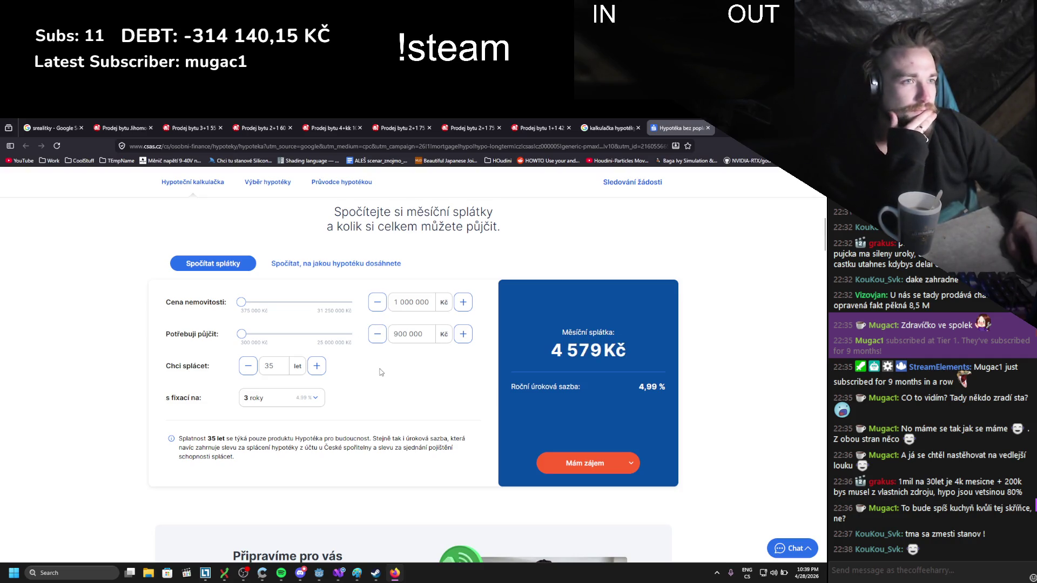
- Step back through the open flat listing tabs to the cheapest-flats search results
{"action": "left_click", "coordinate": [549, 121]}
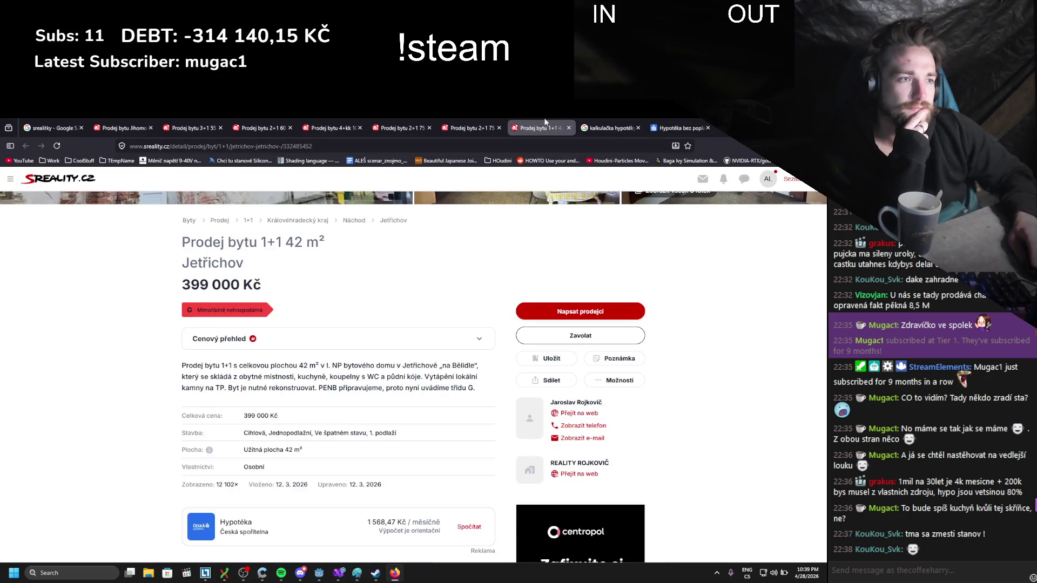
{"action": "left_click", "coordinate": [472, 123]}
{"action": "left_click", "coordinate": [330, 124]}
{"action": "left_click", "coordinate": [262, 123]}
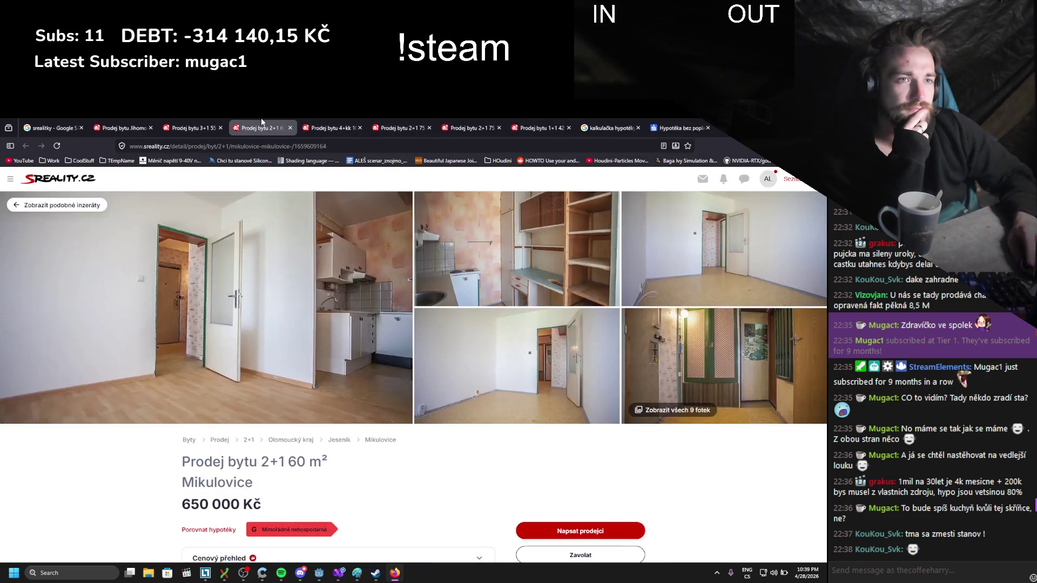
{"action": "left_click", "coordinate": [178, 126]}
{"action": "left_click", "coordinate": [123, 127]}
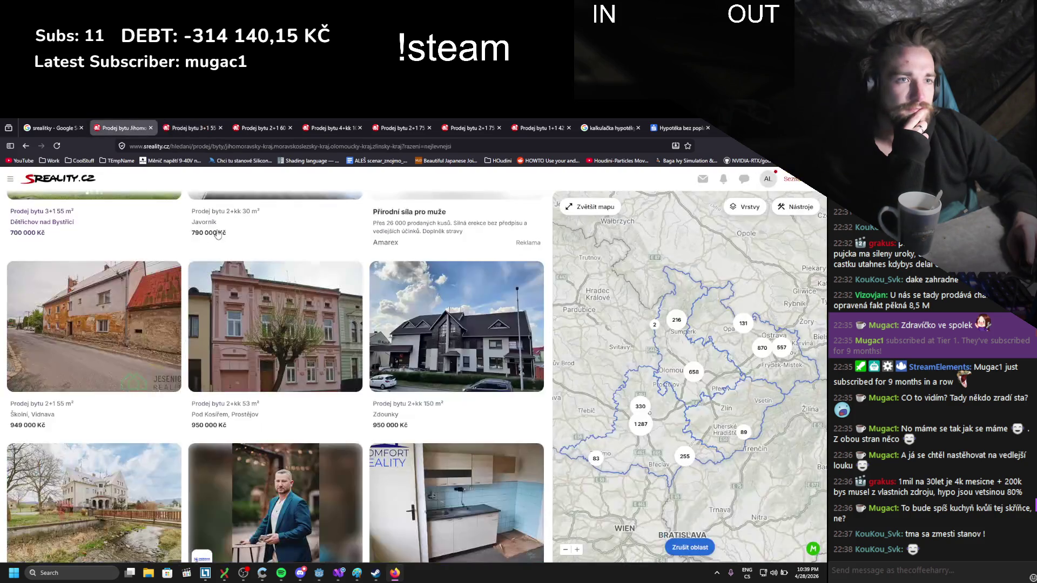
- Open the 990 000 Kč Jindřichov 3+kk 75 m² listing and its 26-photo gallery
{"action": "scroll", "coordinate": [214, 243], "scroll_direction": "down", "scroll_amount": 2}
{"action": "scroll", "coordinate": [213, 252], "scroll_direction": "down", "scroll_amount": 2}
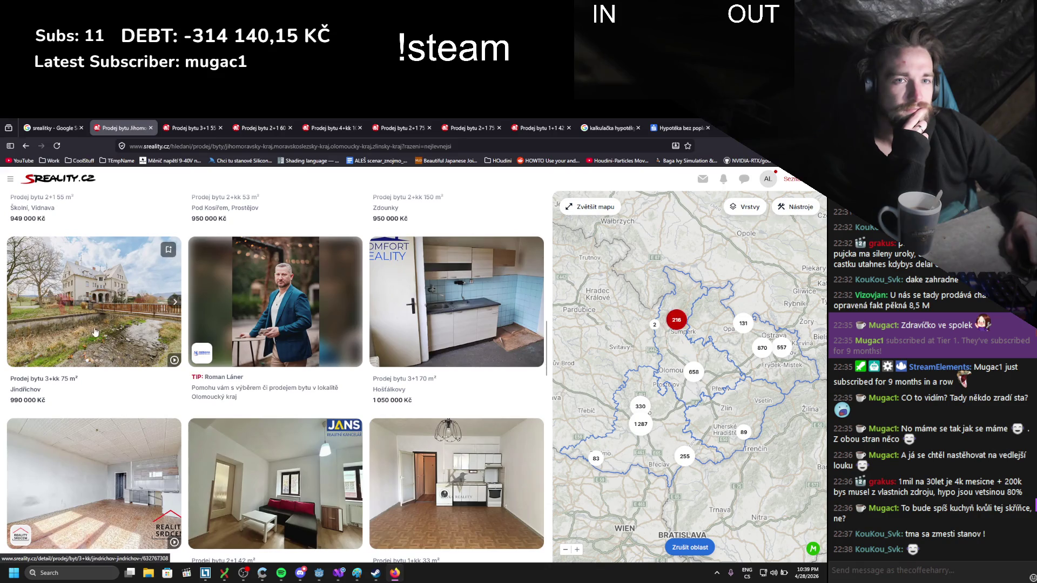
{"action": "left_click", "coordinate": [97, 334]}
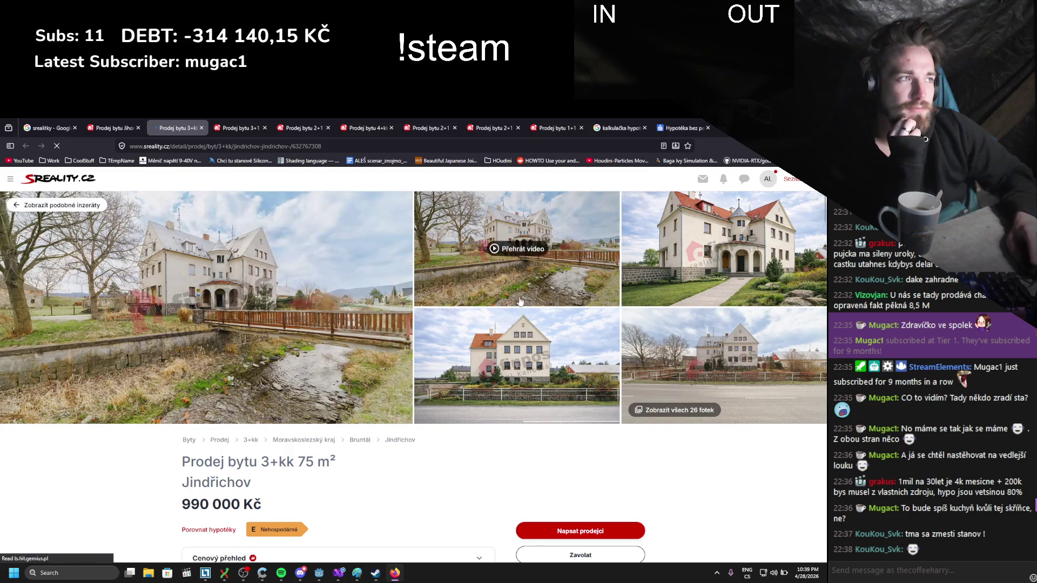
{"action": "left_click", "coordinate": [677, 411]}
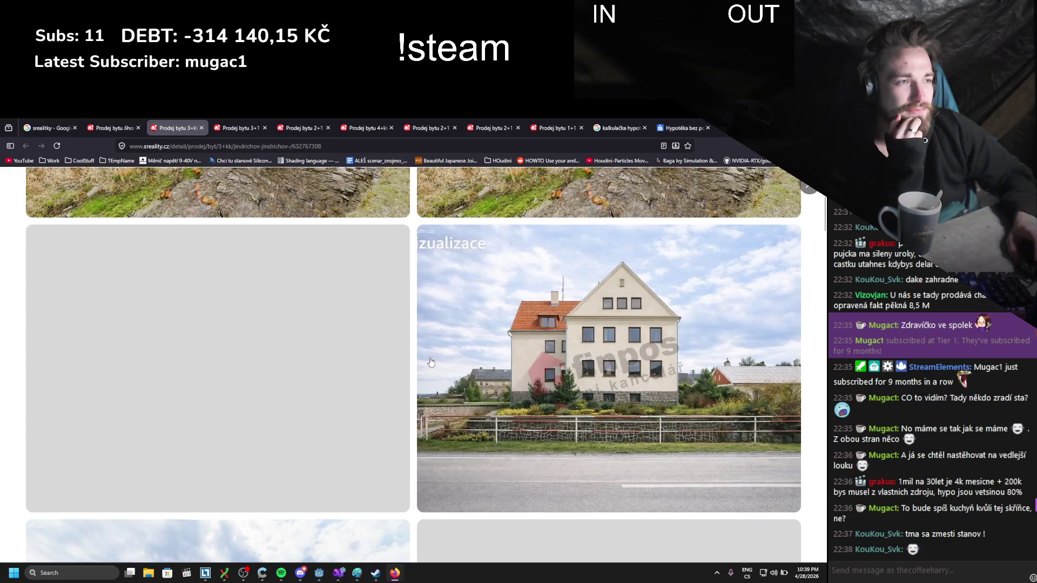
- Scroll through all 26 photos of the Jindřichov flat
{"action": "scroll", "coordinate": [430, 362], "scroll_direction": "down", "scroll_amount": 5}
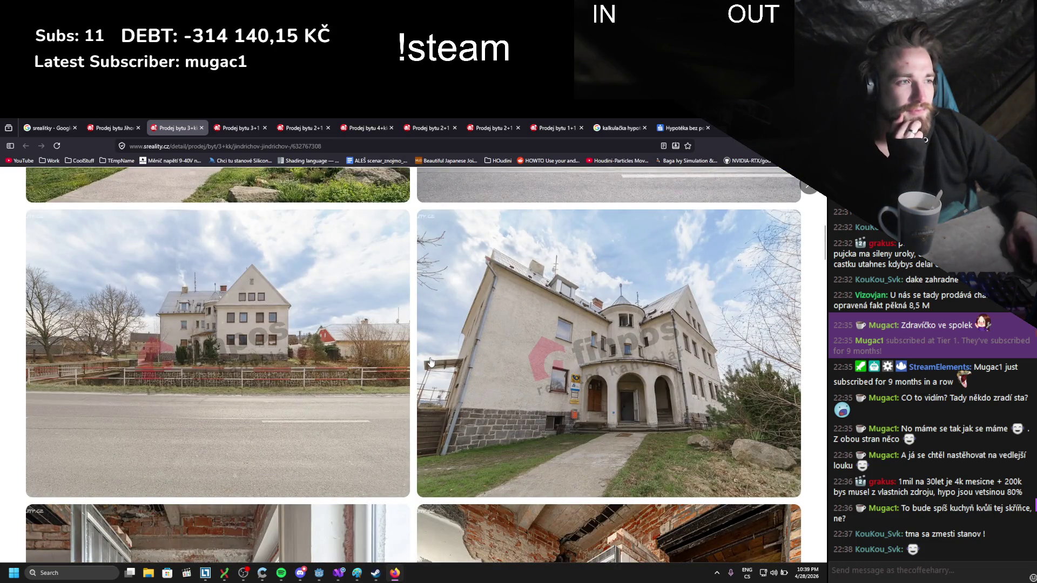
{"action": "scroll", "coordinate": [430, 362], "scroll_direction": "down", "scroll_amount": 5}
{"action": "scroll", "coordinate": [431, 362], "scroll_direction": "up", "scroll_amount": 4}
{"action": "scroll", "coordinate": [521, 382], "scroll_direction": "down", "scroll_amount": 4}
{"action": "scroll", "coordinate": [522, 383], "scroll_direction": "down", "scroll_amount": 7}
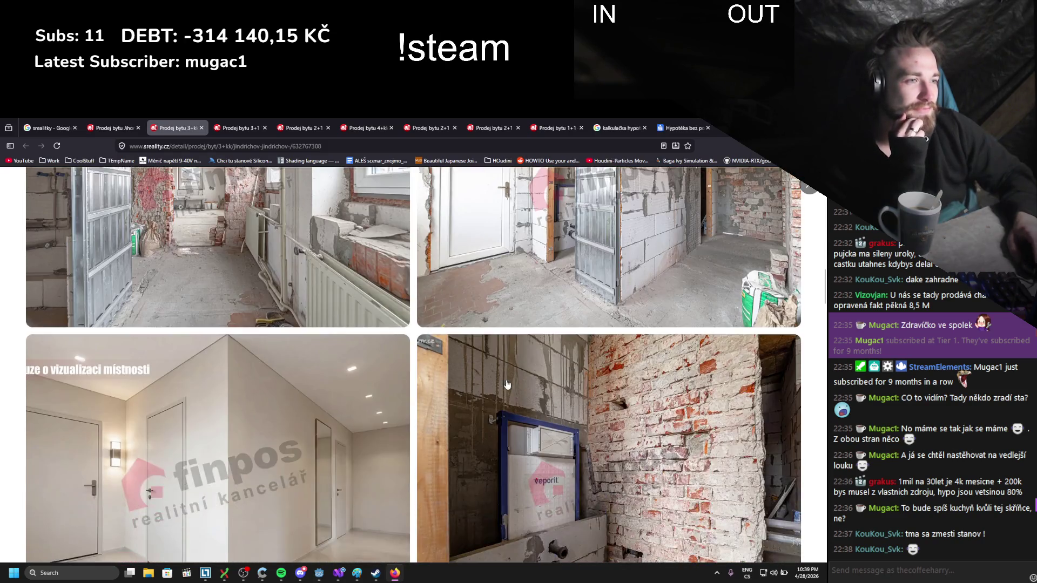
{"action": "scroll", "coordinate": [507, 384], "scroll_direction": "down", "scroll_amount": 5}
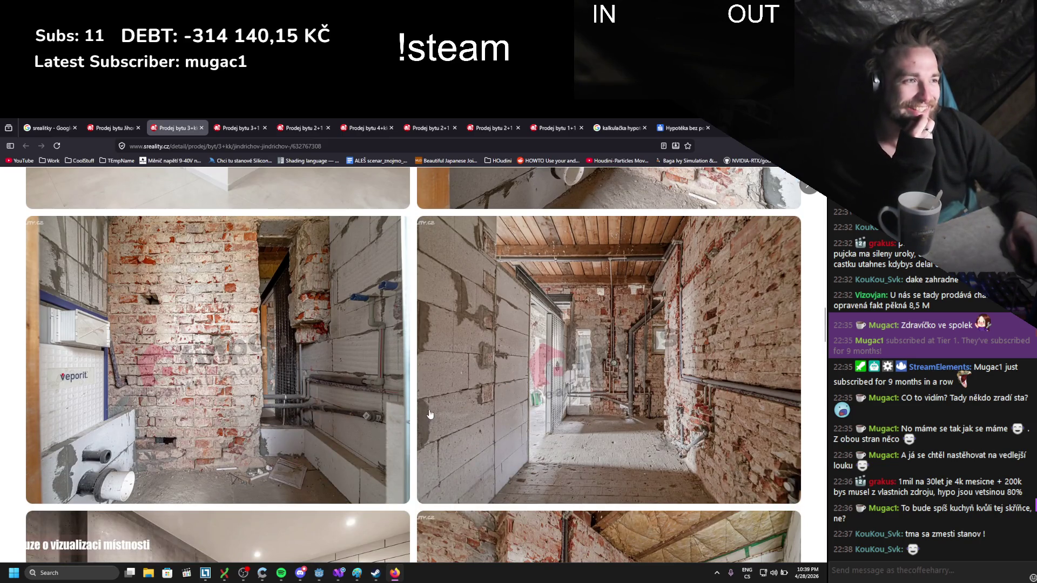
{"action": "scroll", "coordinate": [364, 417], "scroll_direction": "down", "scroll_amount": 5}
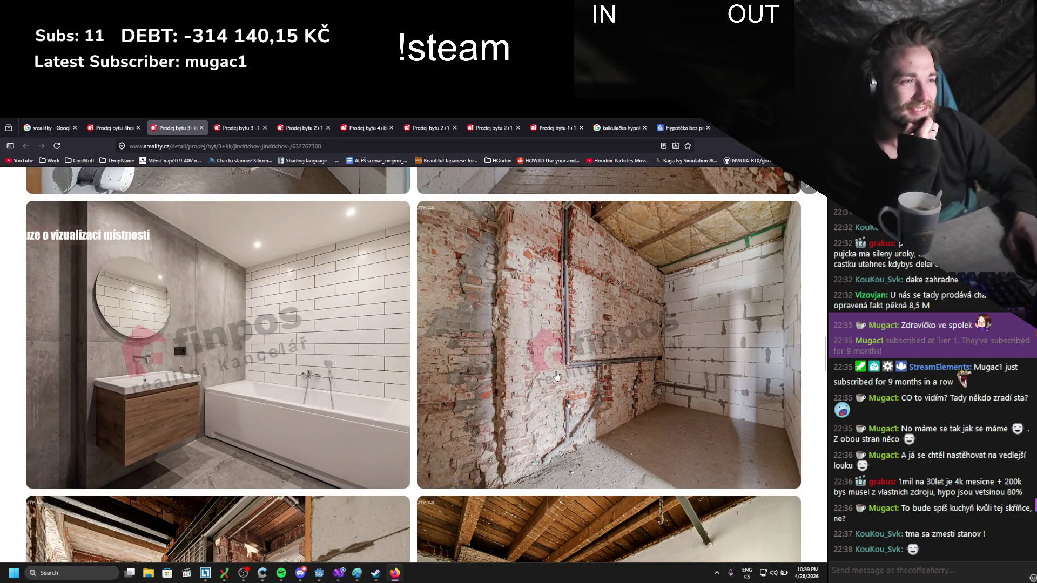
{"action": "scroll", "coordinate": [557, 376], "scroll_direction": "down", "scroll_amount": 1}
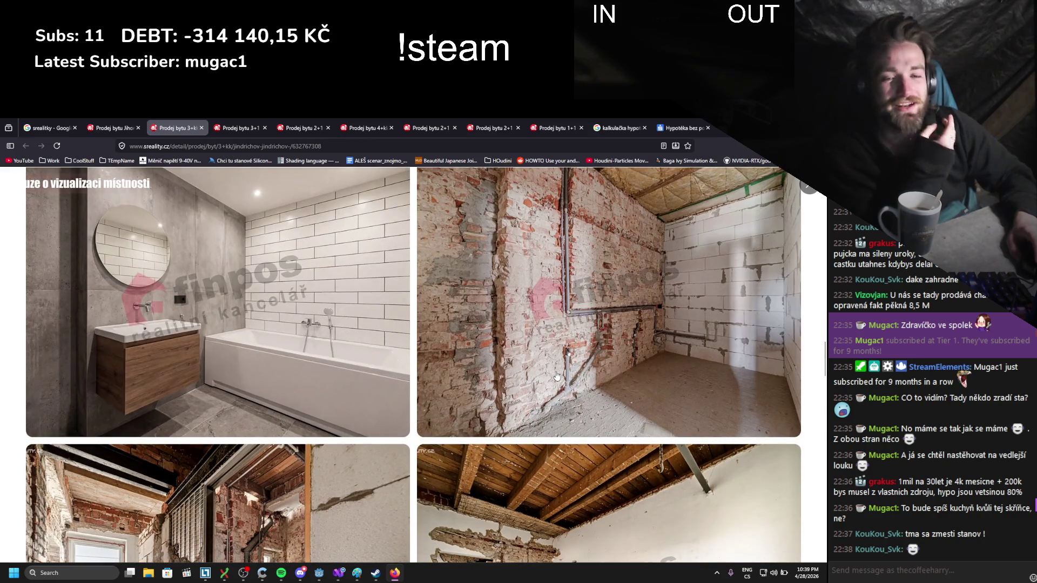
{"action": "scroll", "coordinate": [557, 377], "scroll_direction": "down", "scroll_amount": 5}
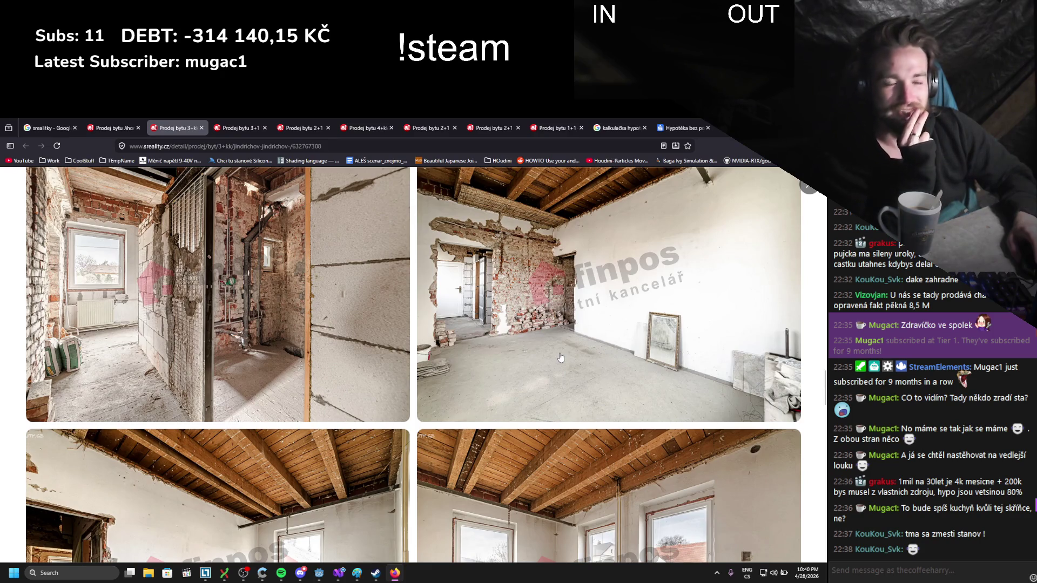
{"action": "scroll", "coordinate": [560, 358], "scroll_direction": "down", "scroll_amount": 3}
{"action": "scroll", "coordinate": [561, 357], "scroll_direction": "down", "scroll_amount": 2}
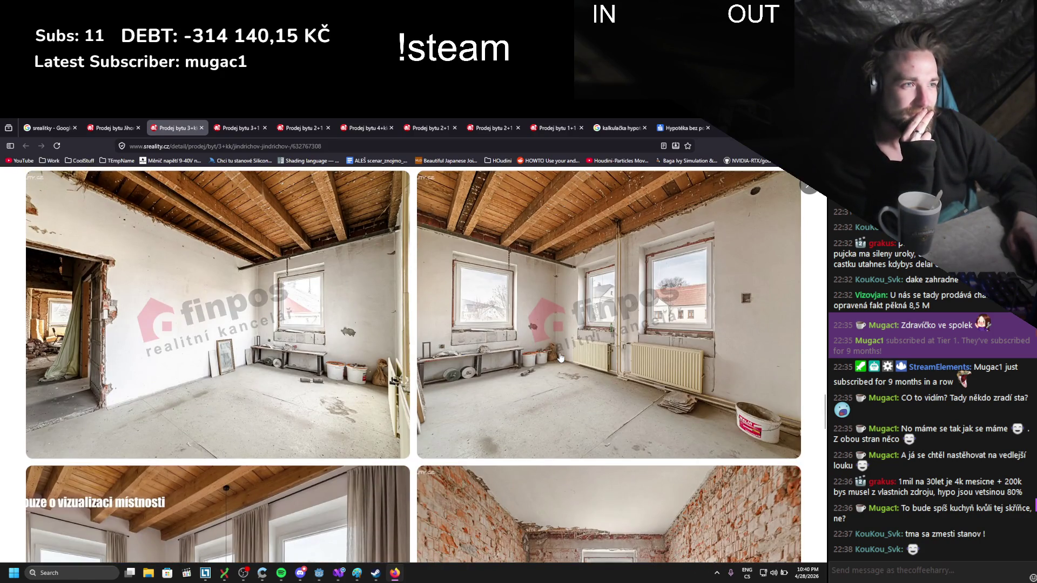
{"action": "scroll", "coordinate": [520, 379], "scroll_direction": "down", "scroll_amount": 4}
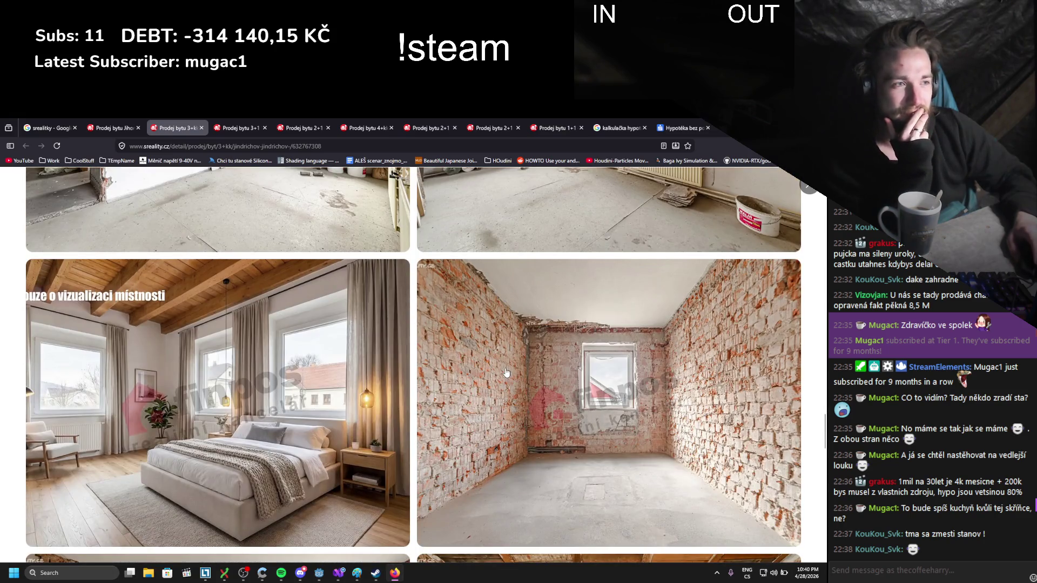
{"action": "scroll", "coordinate": [507, 373], "scroll_direction": "down", "scroll_amount": 9}
{"action": "scroll", "coordinate": [507, 372], "scroll_direction": "up", "scroll_amount": 1}
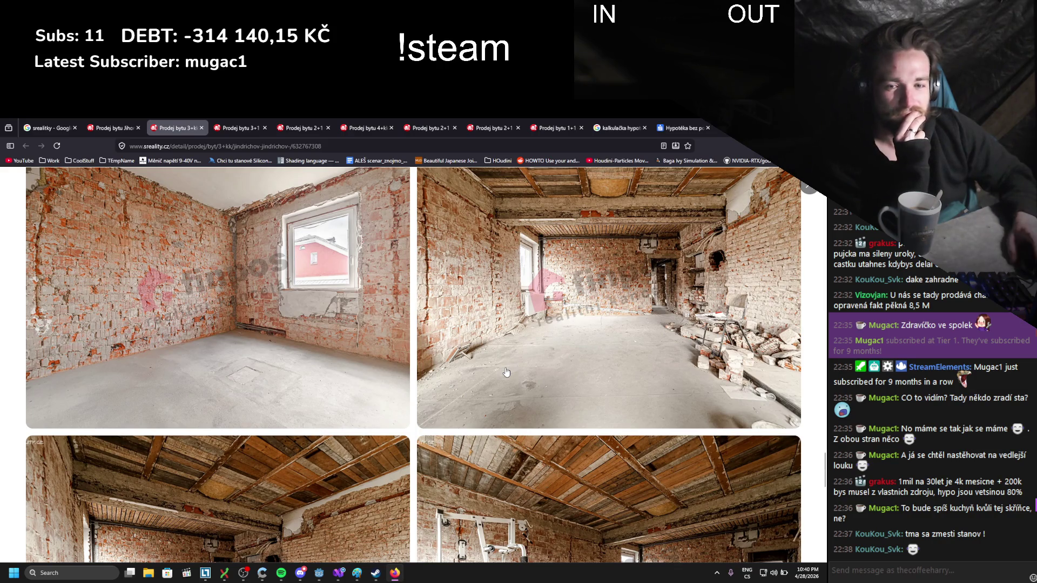
{"action": "scroll", "coordinate": [501, 359], "scroll_direction": "down", "scroll_amount": 1}
{"action": "scroll", "coordinate": [502, 359], "scroll_direction": "down", "scroll_amount": 12}
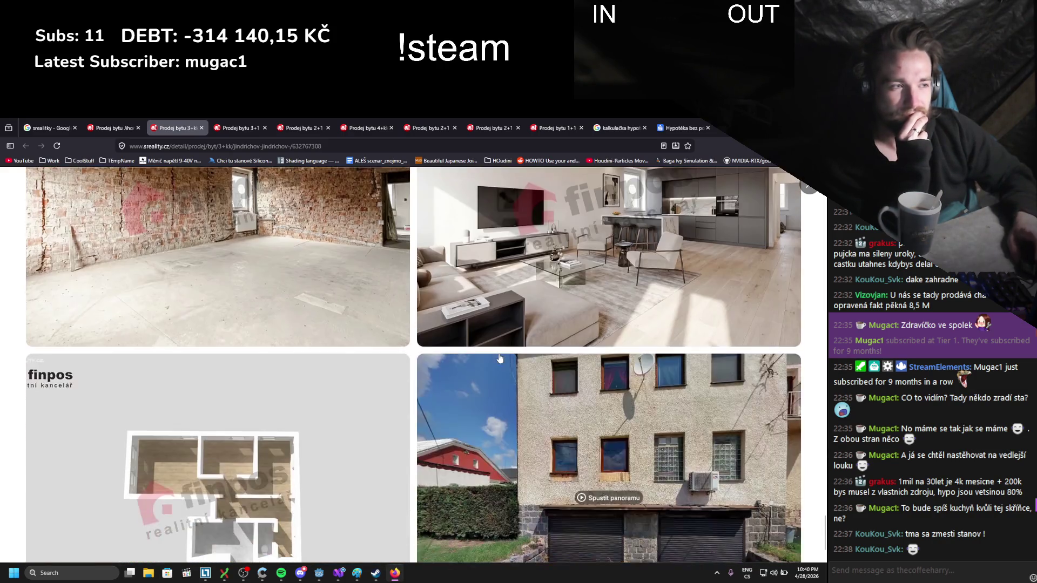
{"action": "scroll", "coordinate": [499, 358], "scroll_direction": "down", "scroll_amount": 2}
{"action": "scroll", "coordinate": [498, 359], "scroll_direction": "up", "scroll_amount": 10}
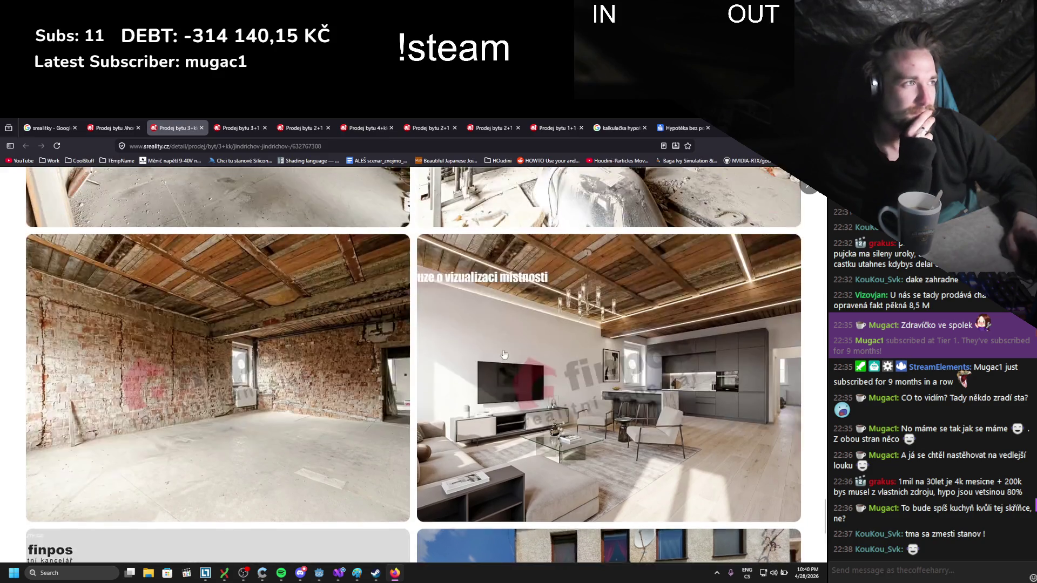
{"action": "scroll", "coordinate": [500, 339], "scroll_direction": "up", "scroll_amount": 5}
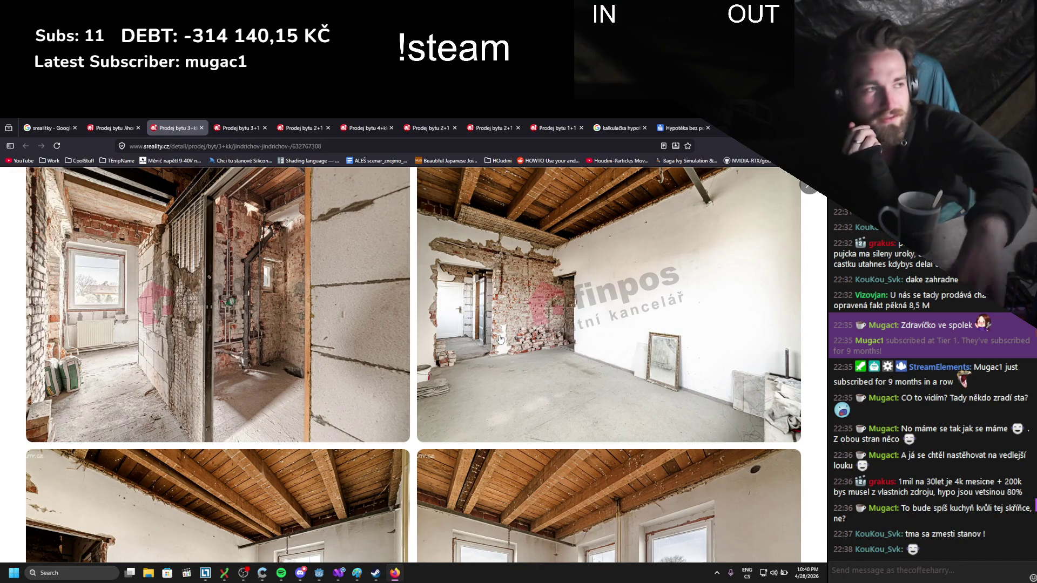
- Close the gallery, read the flat's description, and return to the search results tab
{"action": "left_click", "coordinate": [809, 186]}
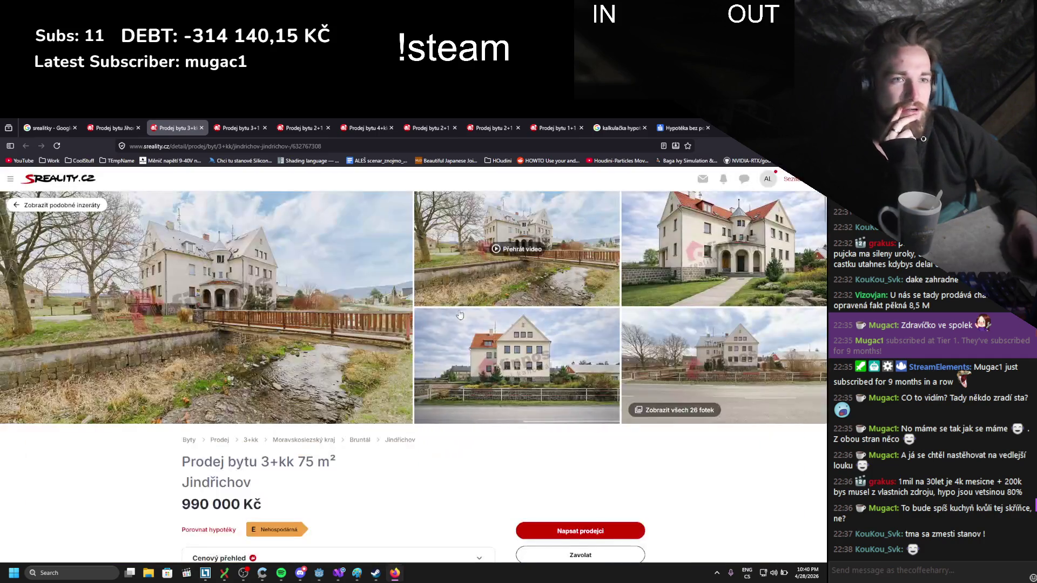
{"action": "scroll", "coordinate": [308, 456], "scroll_direction": "down", "scroll_amount": 5}
{"action": "scroll", "coordinate": [308, 457], "scroll_direction": "down", "scroll_amount": 2}
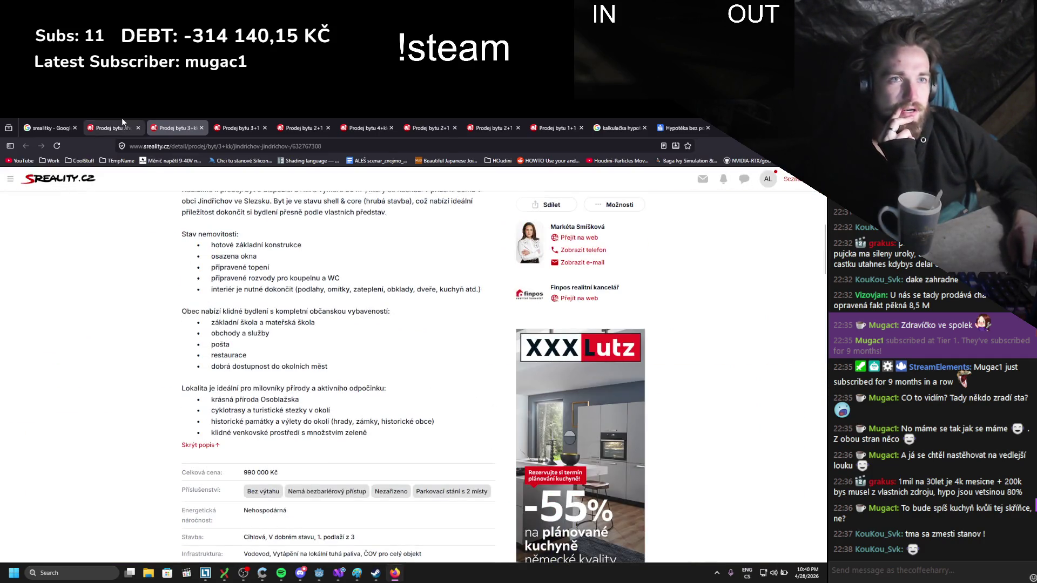
{"action": "left_click", "coordinate": [122, 120]}
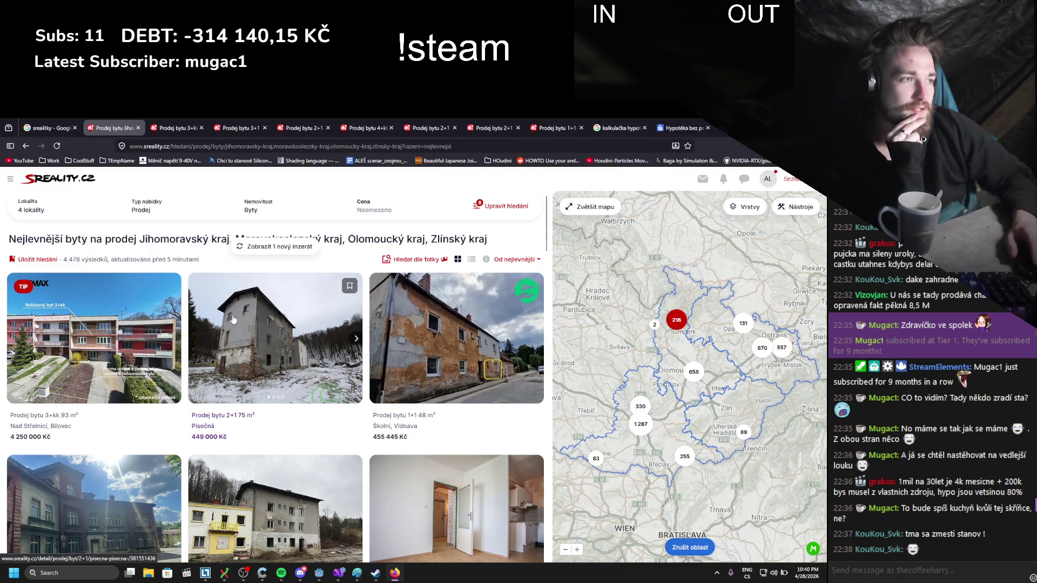
- Deselect Jihomoravský, Olomoucký, Zlínský and Moravskoslezský to show all 16 627 Czech results
{"action": "left_click", "coordinate": [505, 206]}
{"action": "scroll", "coordinate": [377, 341], "scroll_direction": "down", "scroll_amount": 8}
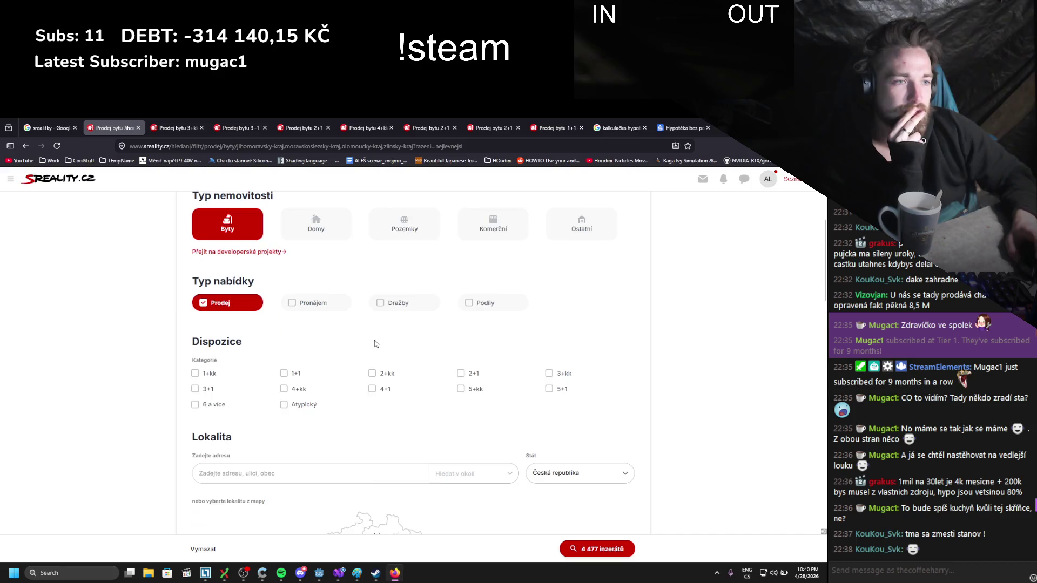
{"action": "left_click", "coordinate": [464, 424]}
{"action": "left_click", "coordinate": [486, 388]}
{"action": "left_click", "coordinate": [496, 406]}
{"action": "left_click", "coordinate": [511, 372]}
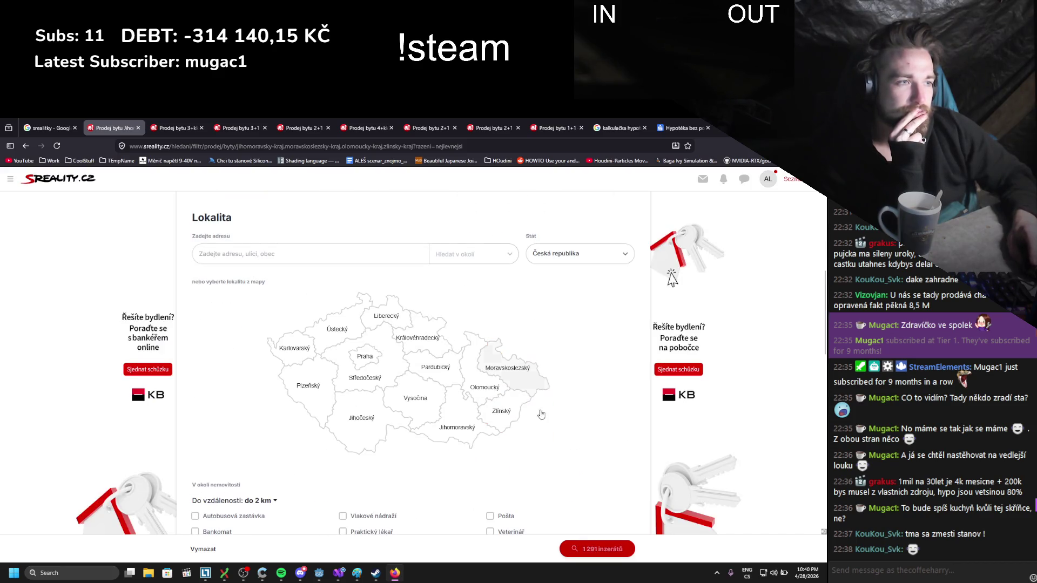
{"action": "left_click", "coordinate": [597, 549]}
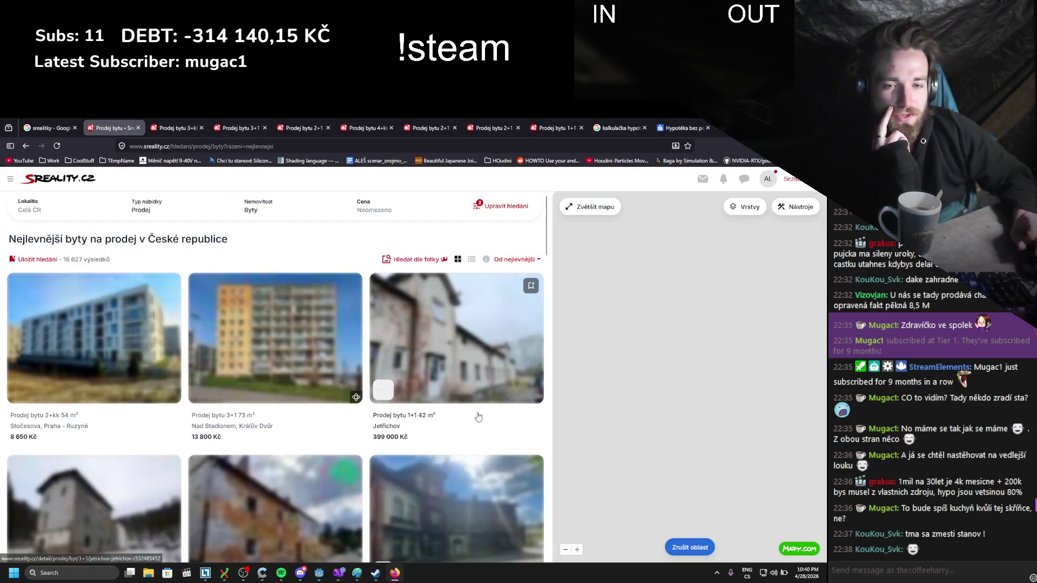
- Scroll the nationwide results and open the Jetřichov listing in a new tab
{"action": "scroll", "coordinate": [206, 239], "scroll_direction": "down", "scroll_amount": 4}
{"action": "scroll", "coordinate": [207, 239], "scroll_direction": "down", "scroll_amount": 6}
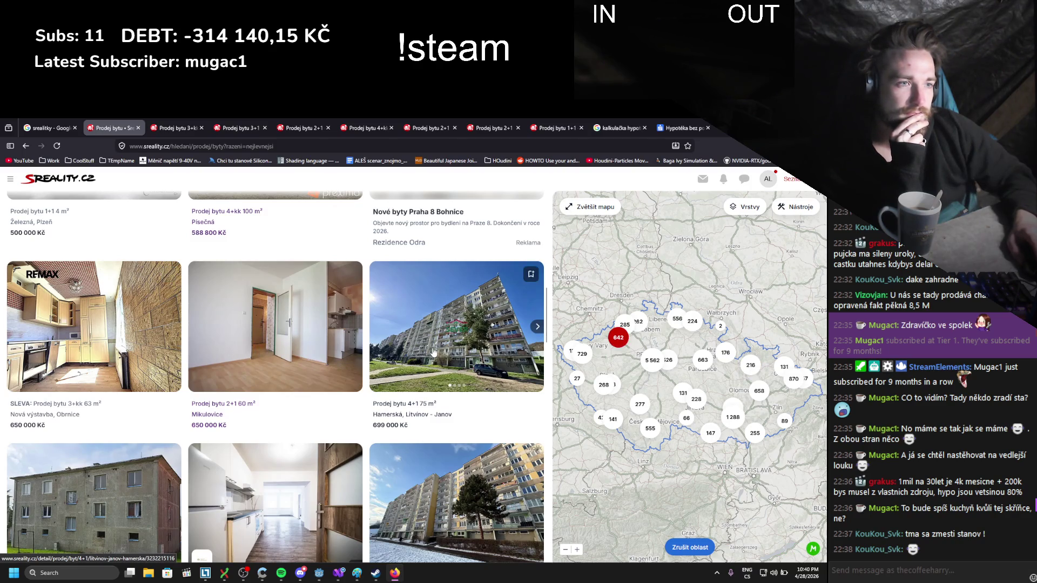
{"action": "scroll", "coordinate": [432, 357], "scroll_direction": "up", "scroll_amount": 10}
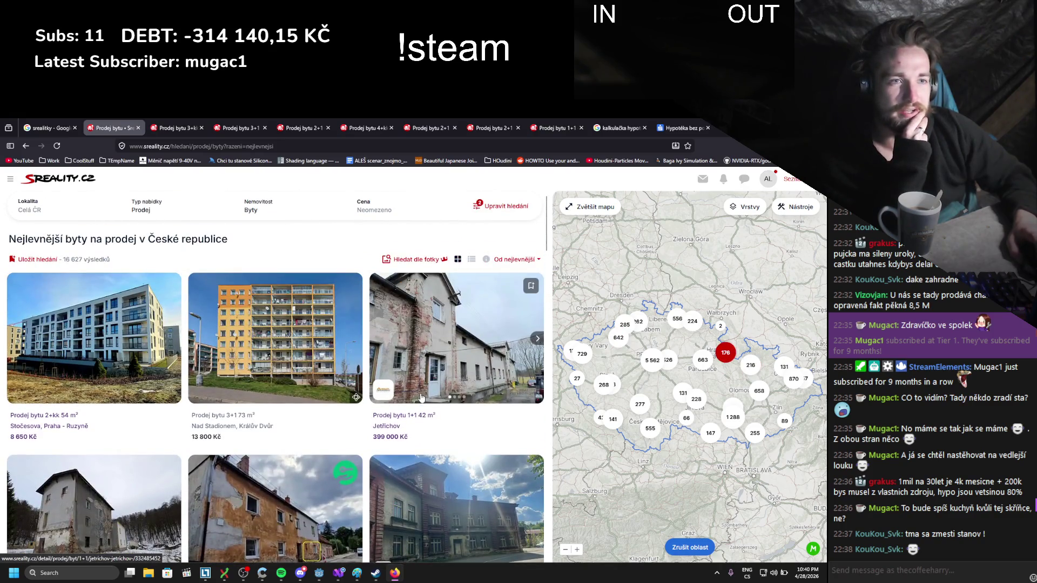
{"action": "scroll", "coordinate": [421, 398], "scroll_direction": "down", "scroll_amount": 1}
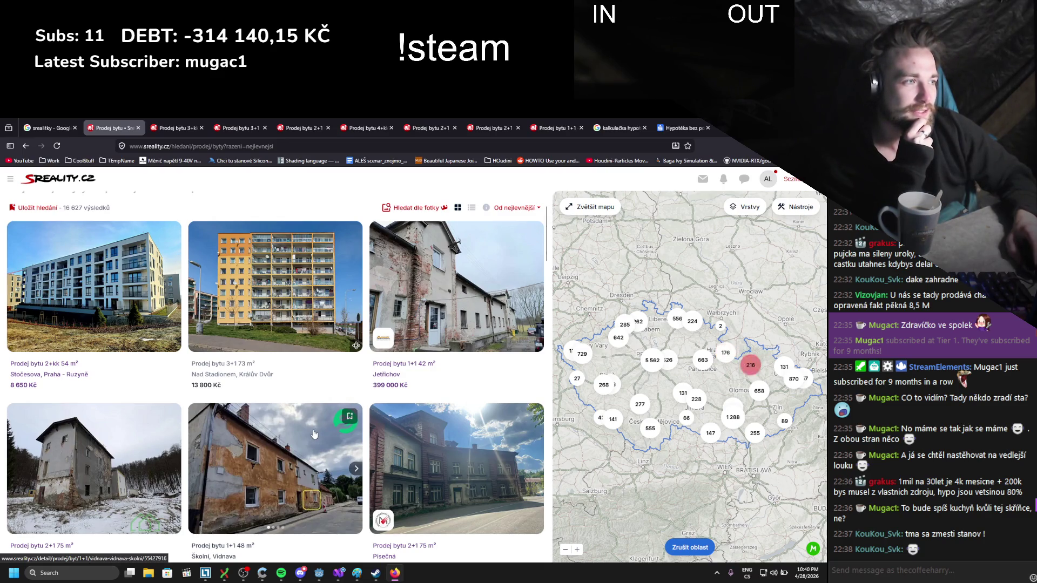
{"action": "scroll", "coordinate": [315, 432], "scroll_direction": "down", "scroll_amount": 1}
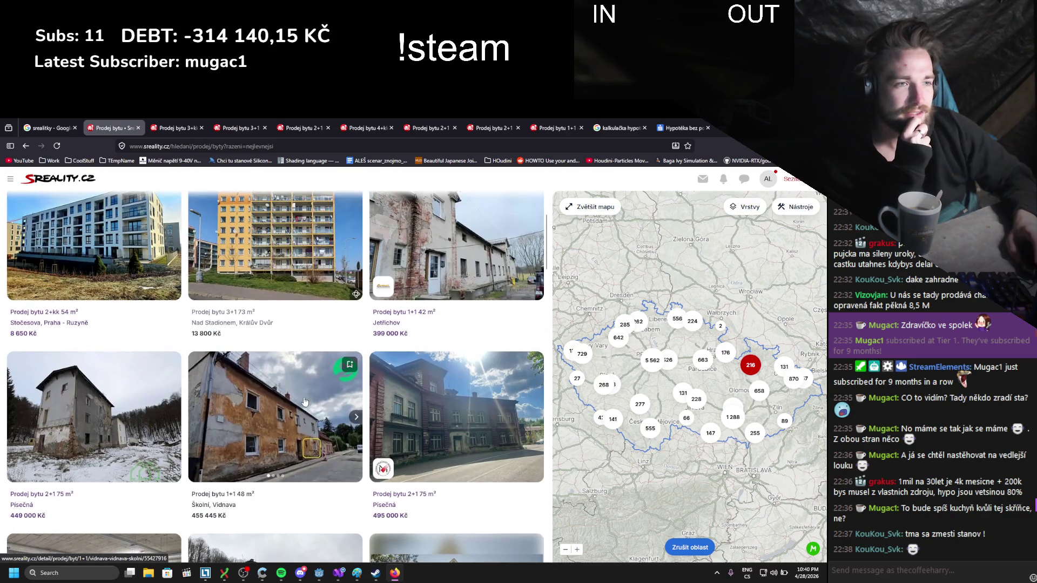
{"action": "middle_click", "coordinate": [445, 263]}
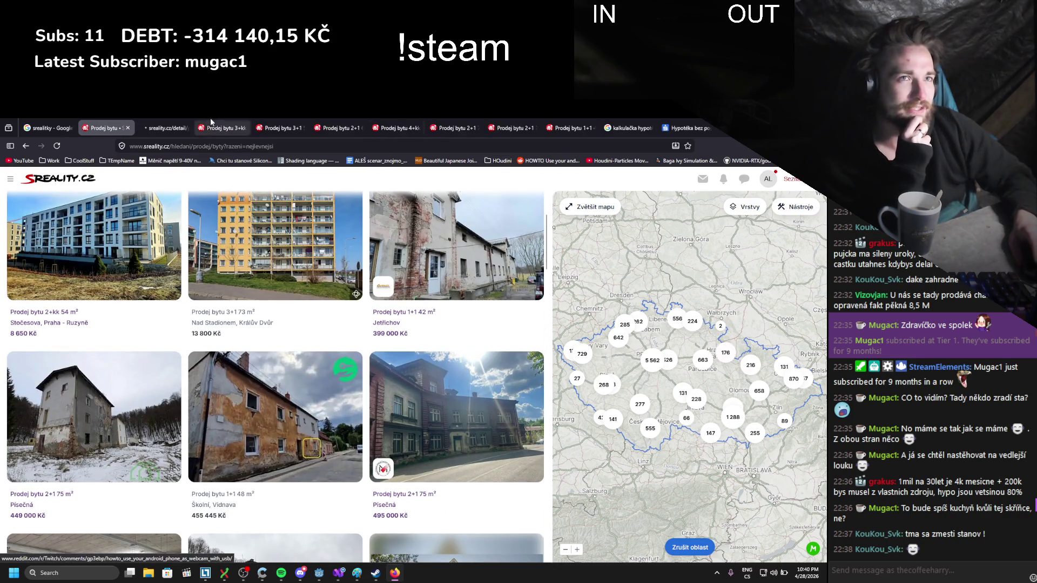
- Skim the 399 000 Kč Jetřichov 1+1 listing, then return to the Hypotéka mortgage calculator
{"action": "left_click", "coordinate": [162, 128]}
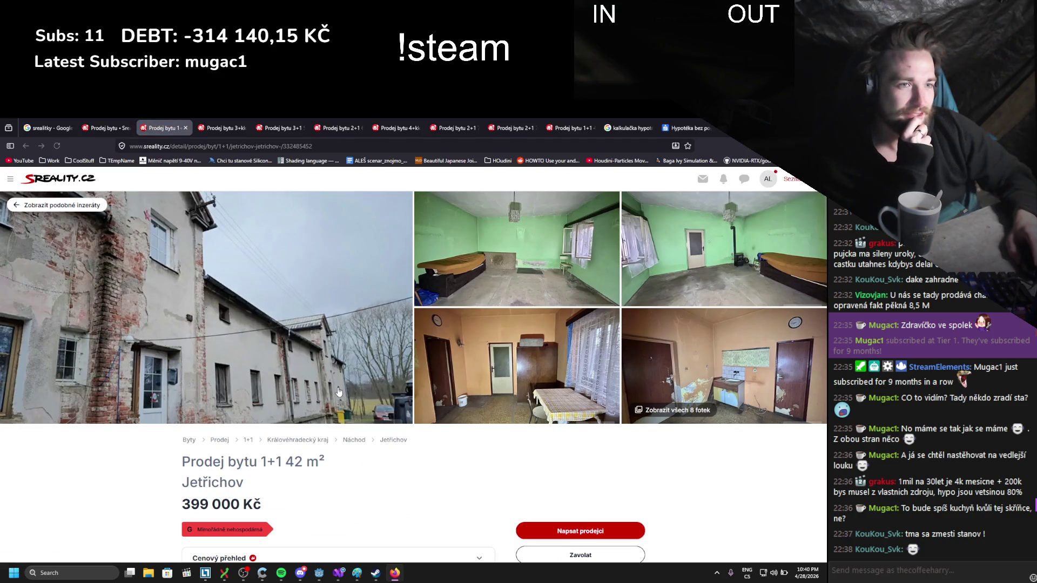
{"action": "scroll", "coordinate": [353, 394], "scroll_direction": "down", "scroll_amount": 2}
{"action": "scroll", "coordinate": [354, 396], "scroll_direction": "down", "scroll_amount": 2}
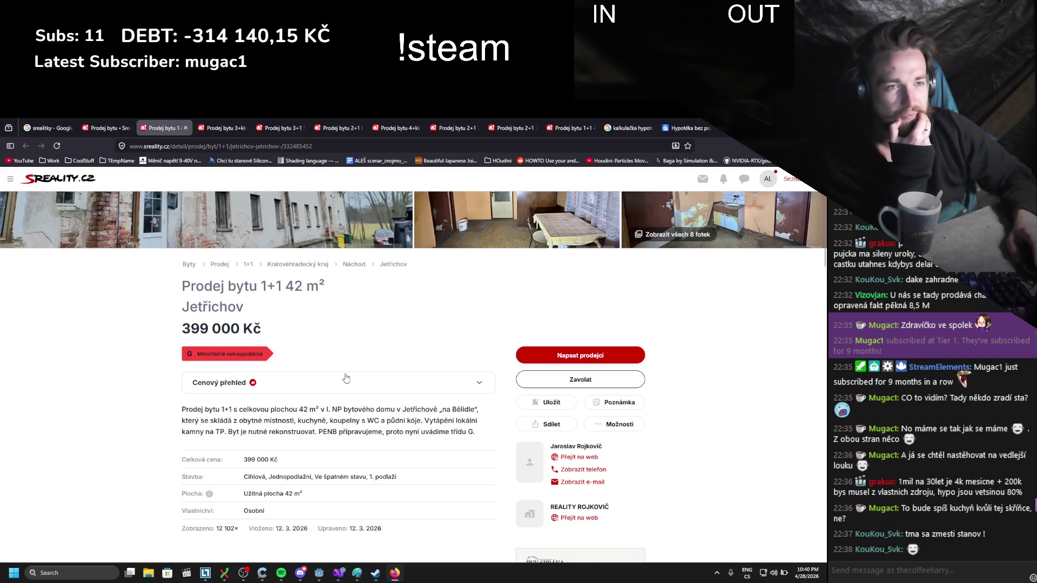
{"action": "scroll", "coordinate": [346, 377], "scroll_direction": "up", "scroll_amount": 3}
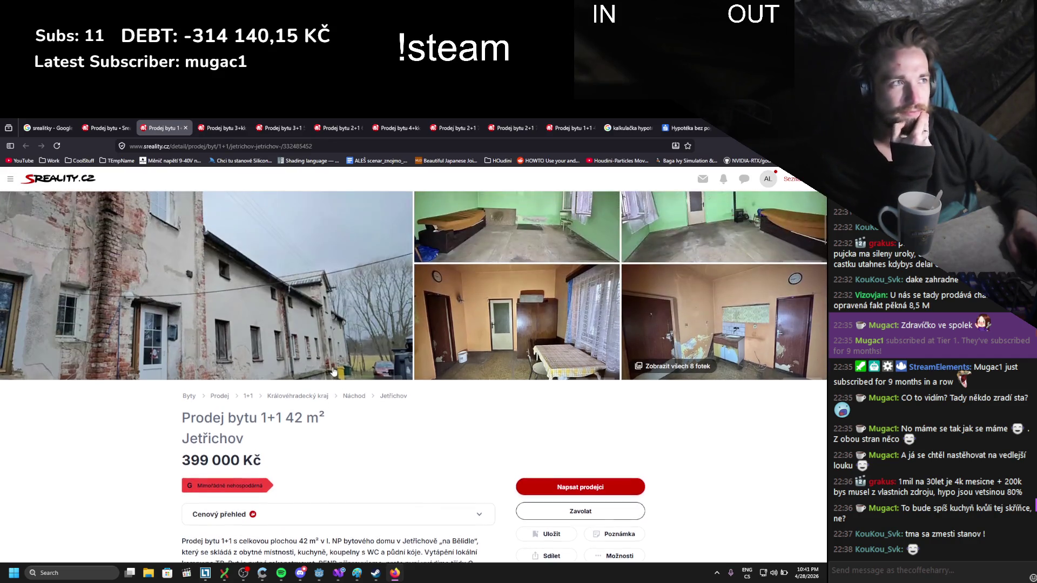
{"action": "left_click", "coordinate": [683, 128]}
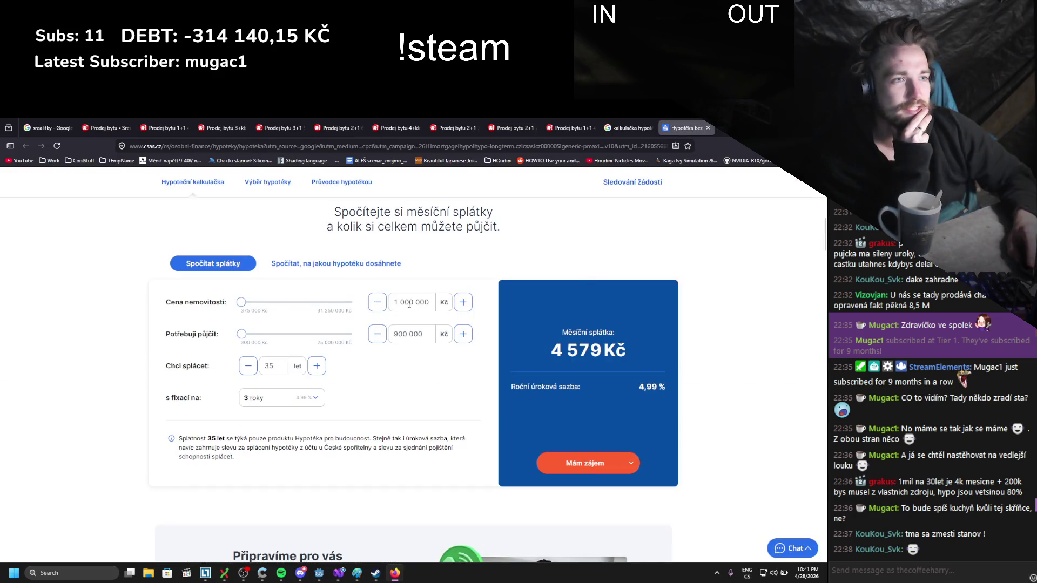
- Set Cena nemovitosti (property price) to 400 000 Kč
{"action": "left_click", "coordinate": [408, 302]}
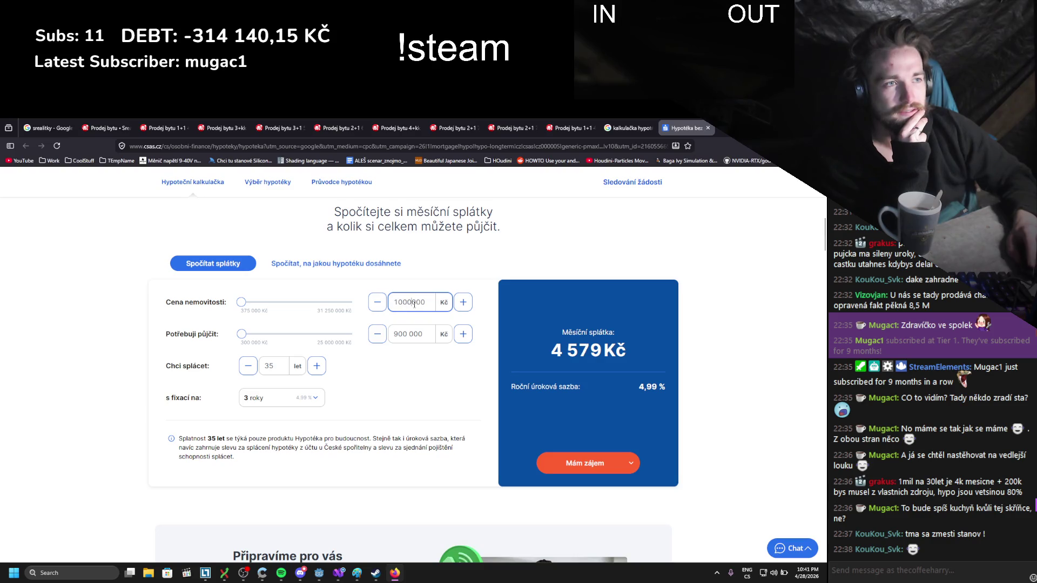
{"action": "key", "text": "BackSpace"}
{"action": "key", "text": "BackSpace"}
{"action": "key", "text": "BackSpace"}
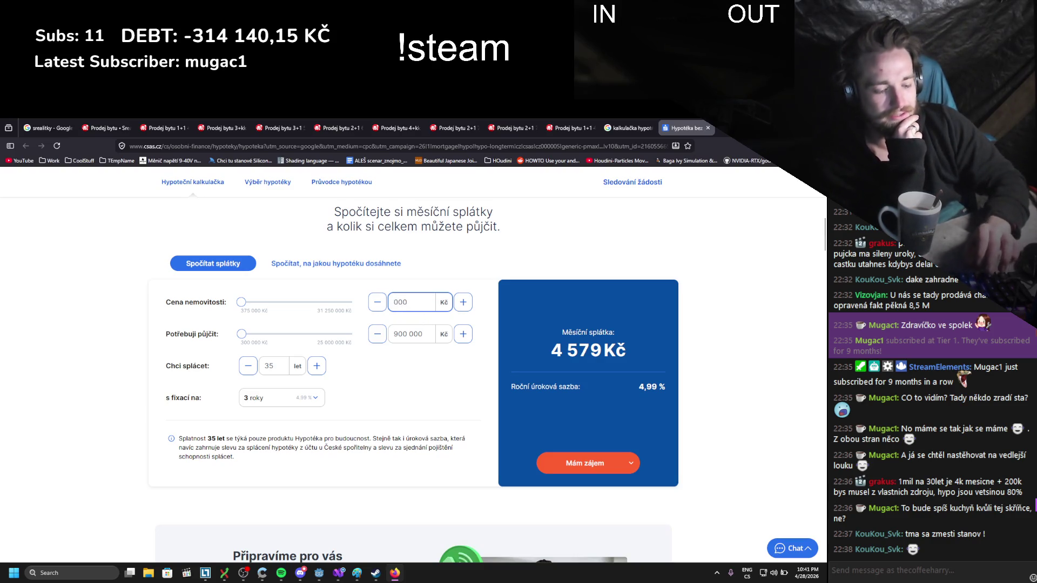
{"action": "type", "text": "400"}
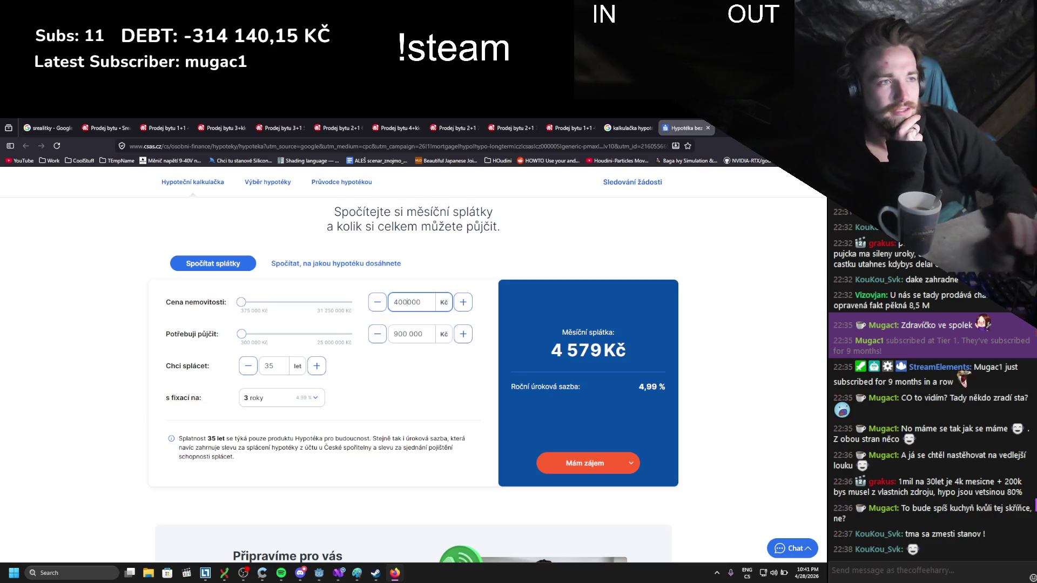
{"action": "left_click", "coordinate": [407, 354]}
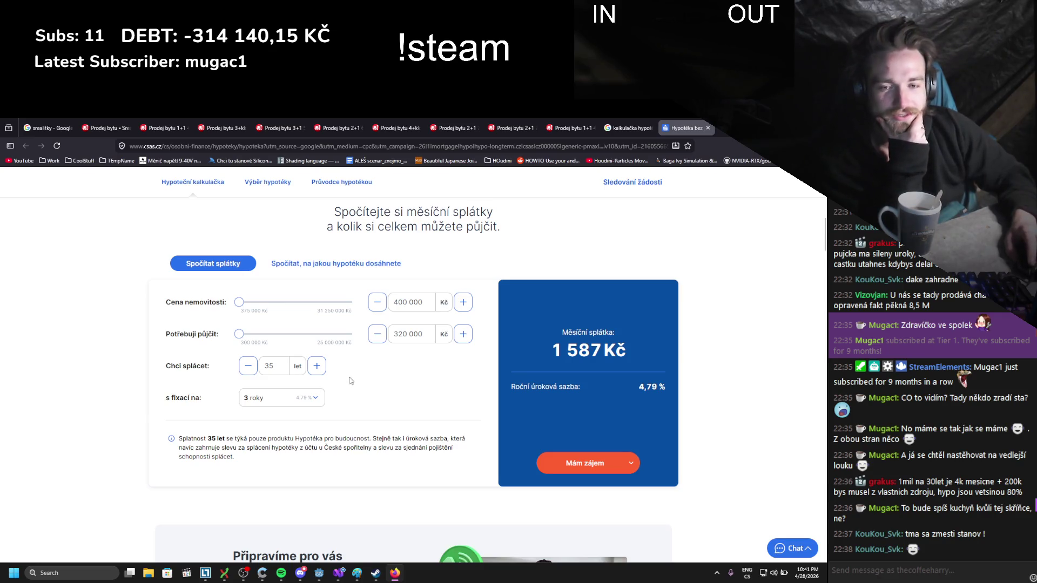
- Shorten the Chci splácet repayment term to 20 years
{"action": "double_click", "coordinate": [248, 366]}
{"action": "double_click", "coordinate": [248, 366]}
{"action": "double_click", "coordinate": [248, 366]}
{"action": "left_click", "coordinate": [248, 366]}
{"action": "double_click", "coordinate": [248, 365]}
{"action": "double_click", "coordinate": [247, 365]}
{"action": "double_click", "coordinate": [248, 366]}
{"action": "left_click", "coordinate": [248, 366]}
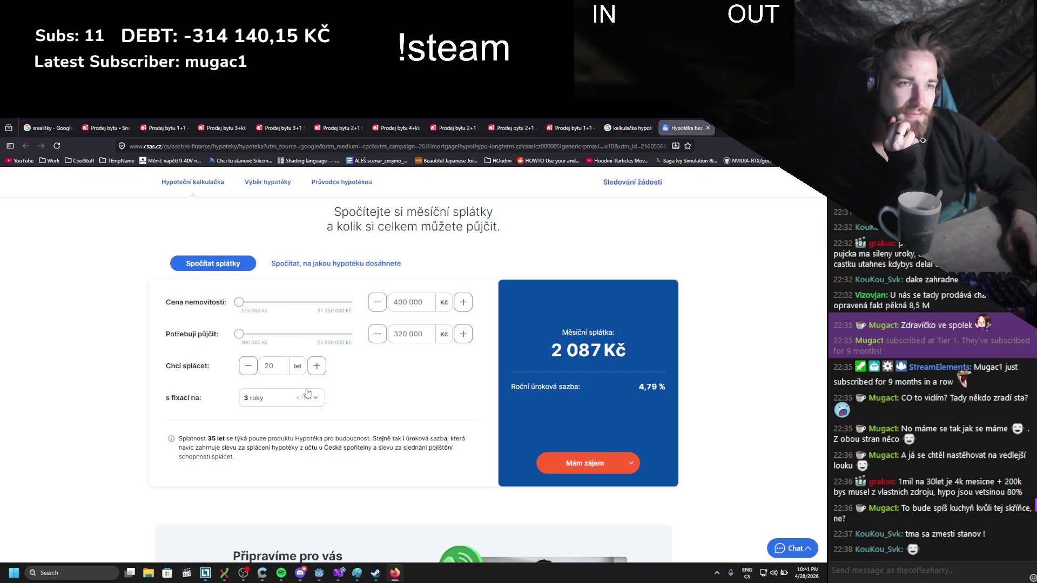
- Choose a 20-year fixation period, giving a 2 233 Kč monthly payment
{"action": "left_click", "coordinate": [310, 396]}
{"action": "scroll", "coordinate": [286, 443], "scroll_direction": "down", "scroll_amount": 2}
{"action": "left_click", "coordinate": [286, 458]}
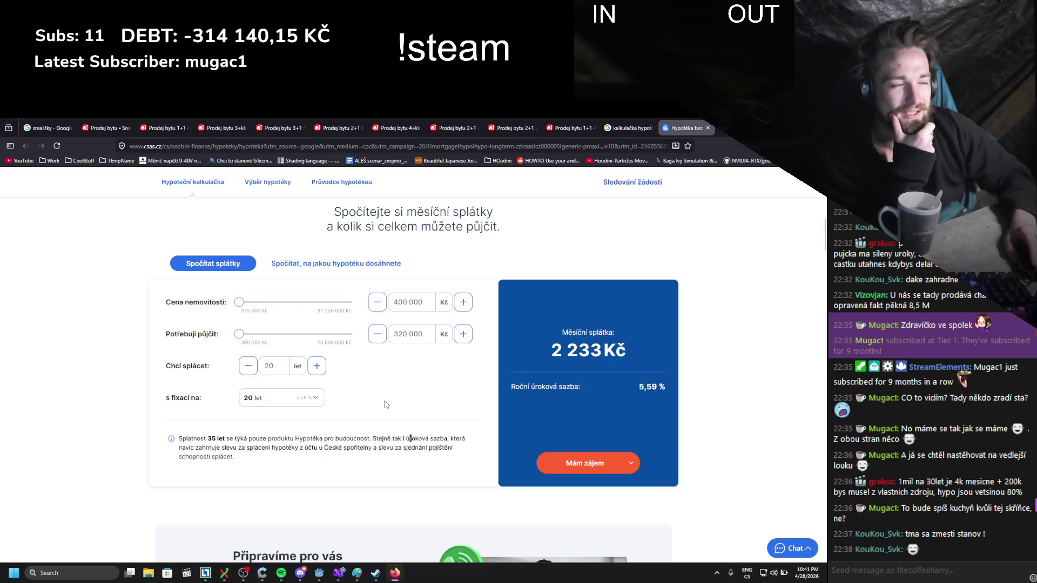
{"action": "scroll", "coordinate": [384, 405], "scroll_direction": "down", "scroll_amount": 6}
{"action": "scroll", "coordinate": [351, 329], "scroll_direction": "up", "scroll_amount": 6}
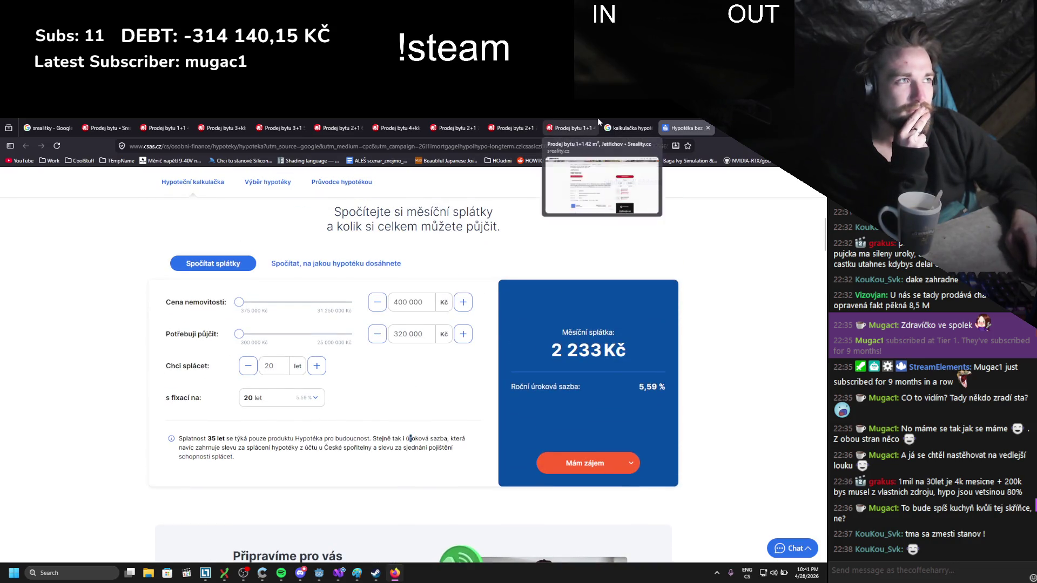
- Switch via the Písečná and Jetřichov listing tabs back to the cheapest-flats search results
{"action": "left_click", "coordinate": [537, 124]}
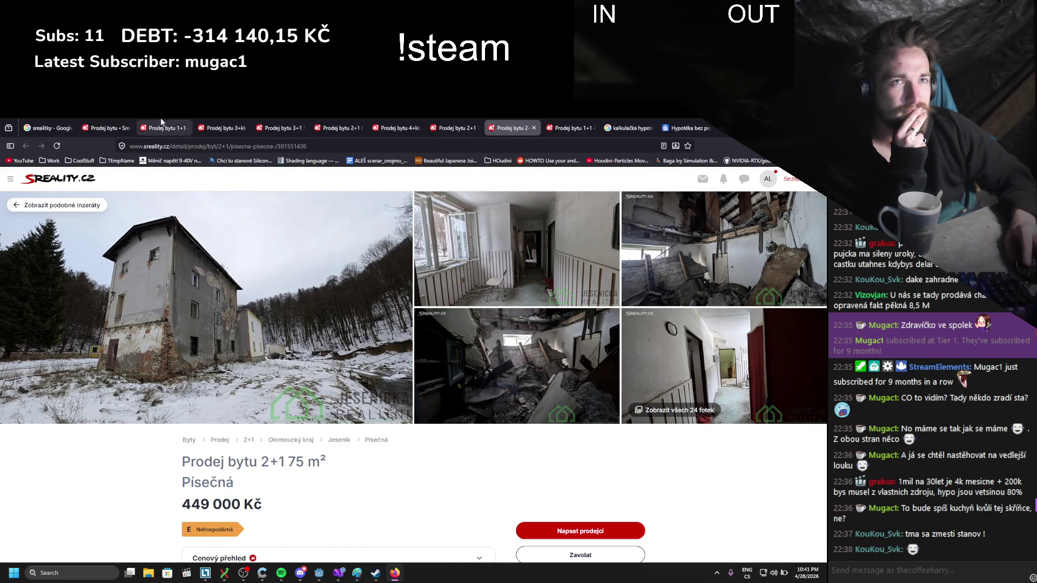
{"action": "left_click", "coordinate": [159, 125]}
{"action": "left_click", "coordinate": [120, 124]}
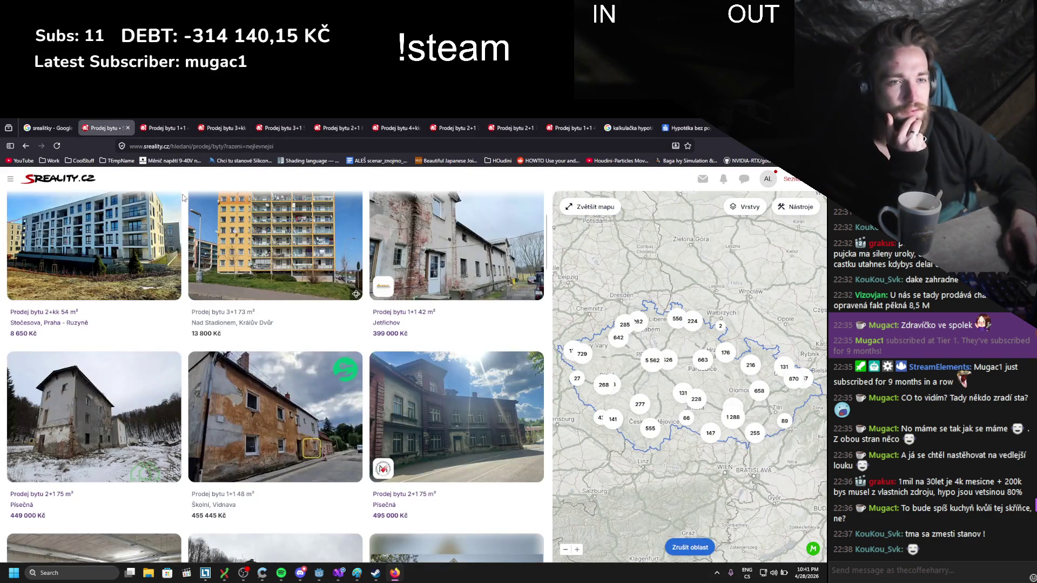
- Scroll through the 399 000–495 000 Kč flat listings and open the Windows calendar panel
{"action": "scroll", "coordinate": [303, 219], "scroll_direction": "up", "scroll_amount": 2}
{"action": "scroll", "coordinate": [302, 220], "scroll_direction": "down", "scroll_amount": 1}
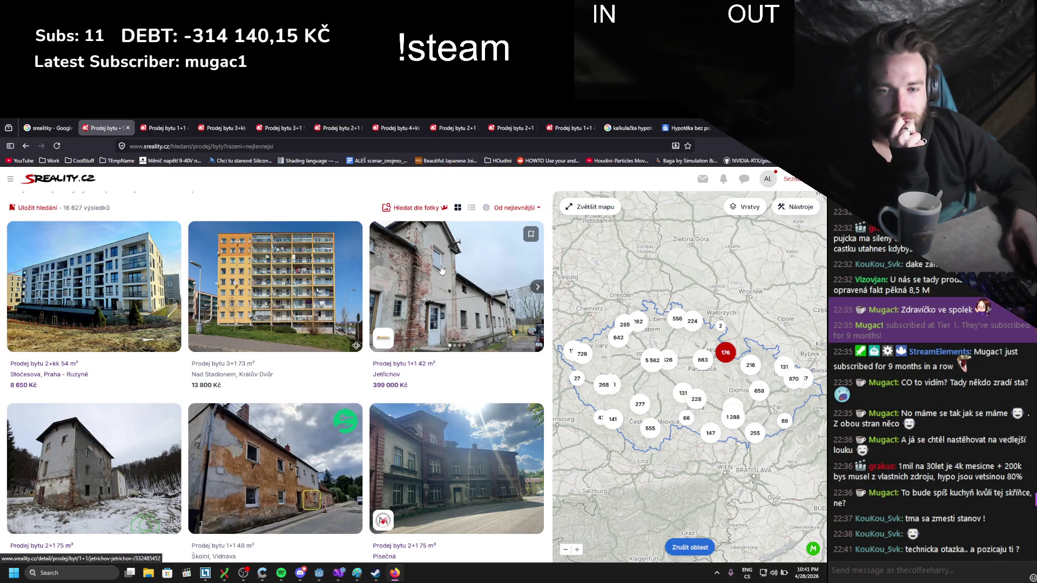
{"action": "scroll", "coordinate": [441, 270], "scroll_direction": "down", "scroll_amount": 2}
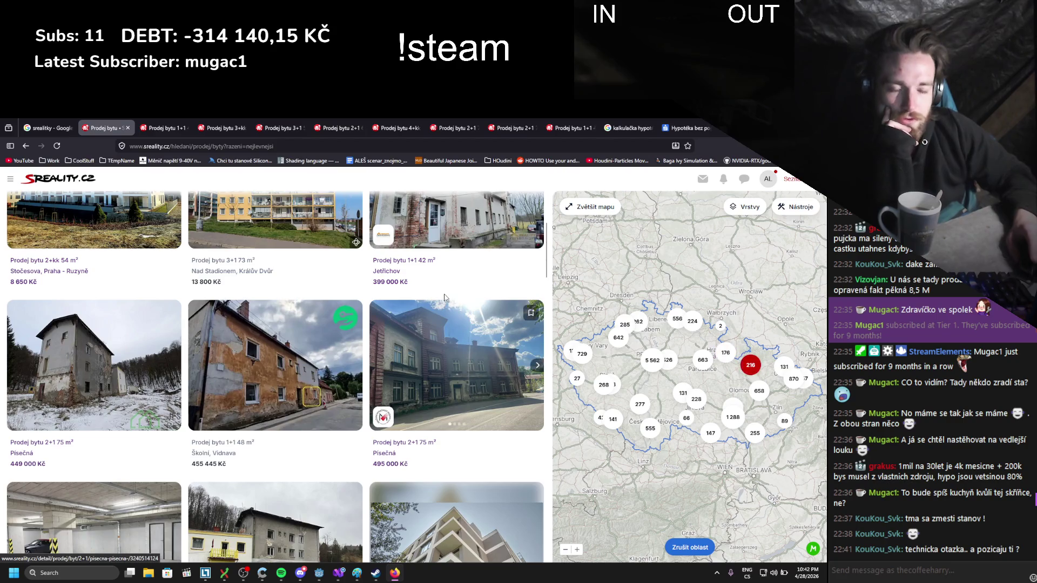
{"action": "scroll", "coordinate": [425, 305], "scroll_direction": "up", "scroll_amount": 2}
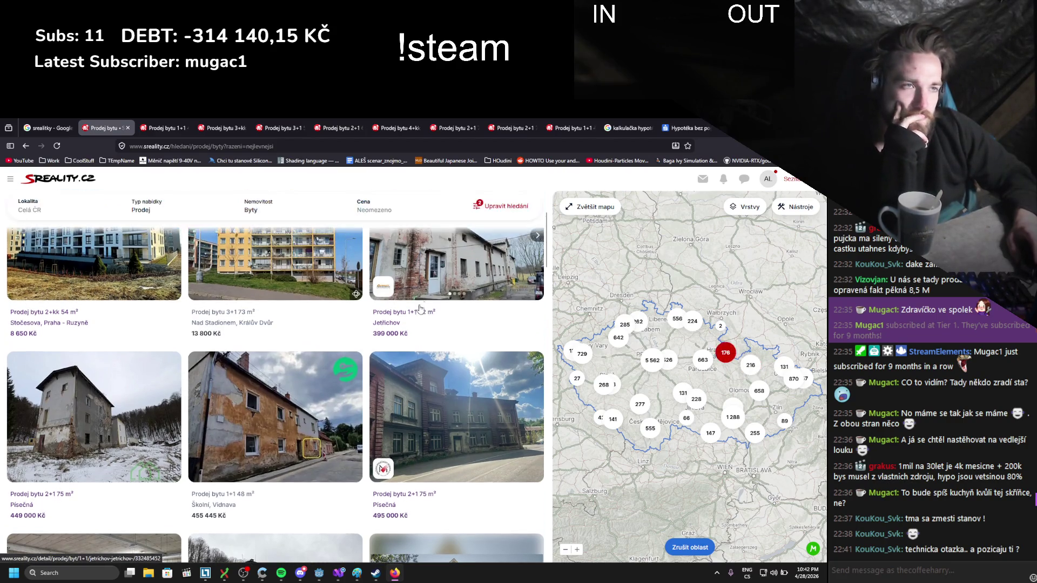
{"action": "scroll", "coordinate": [346, 348], "scroll_direction": "down", "scroll_amount": 1}
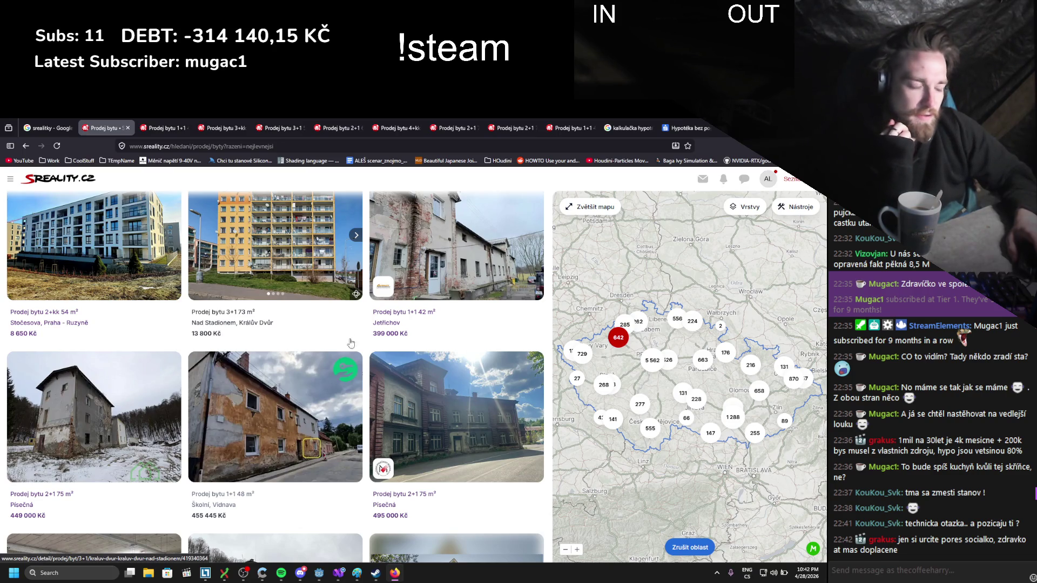
{"action": "left_click", "coordinate": [806, 575]}
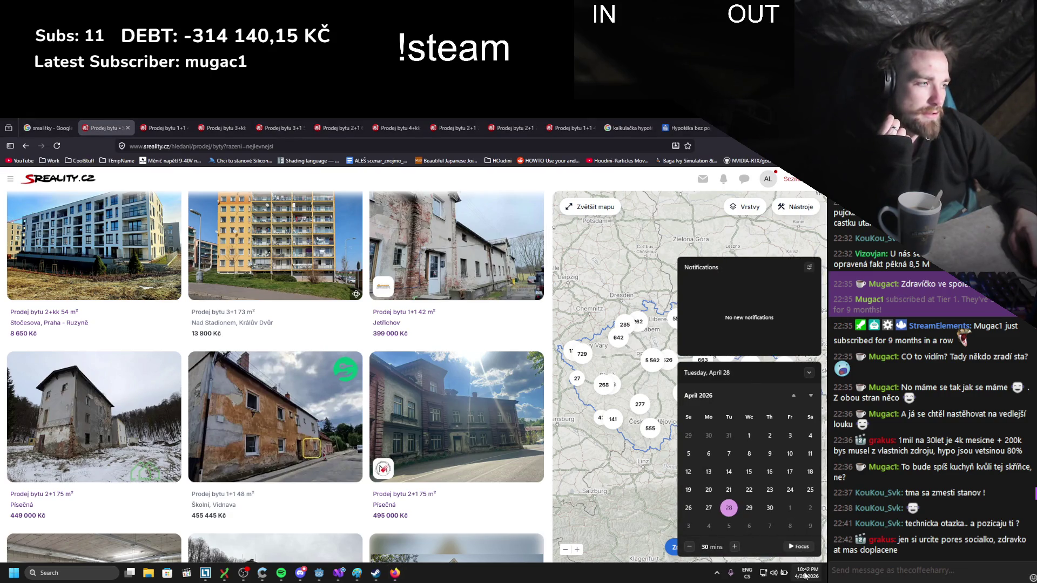
- Scroll the cheapest-flats listings and close the Windows calendar and notifications flyout
{"action": "scroll", "coordinate": [785, 515], "scroll_direction": "down", "scroll_amount": 2}
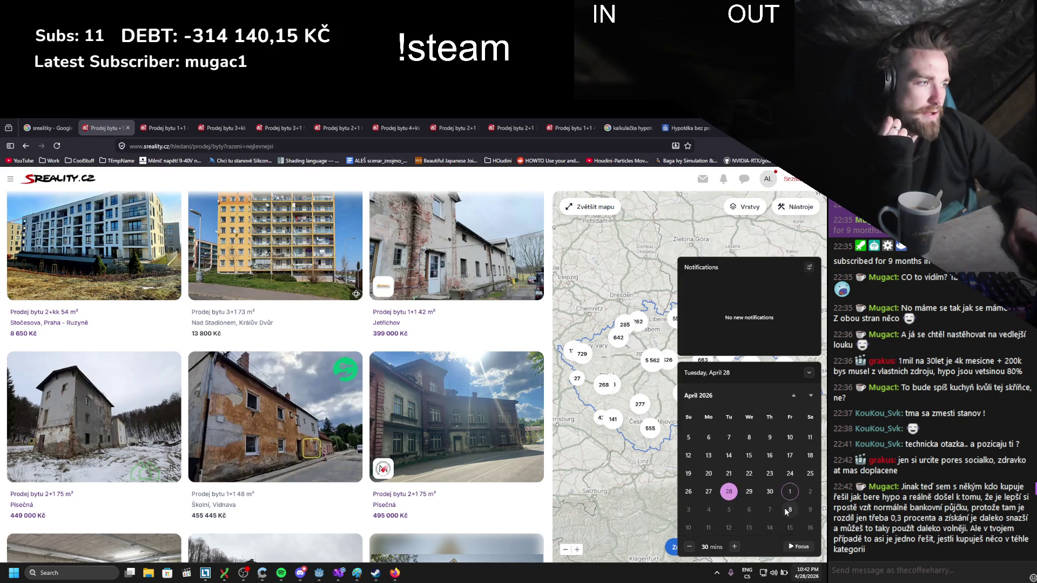
{"action": "scroll", "coordinate": [708, 517], "scroll_direction": "down", "scroll_amount": 2}
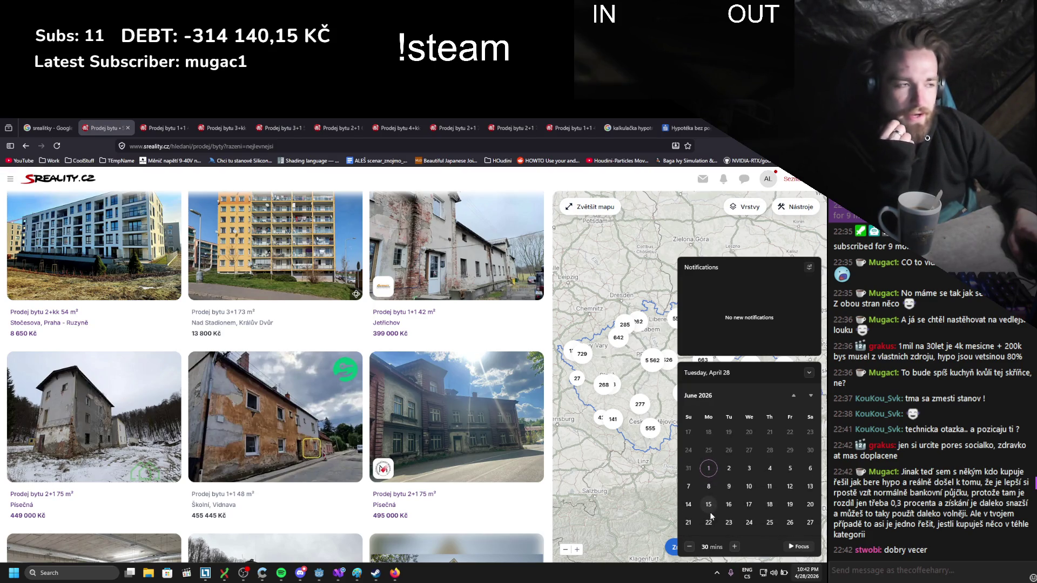
{"action": "scroll", "coordinate": [710, 516], "scroll_direction": "up", "scroll_amount": 2}
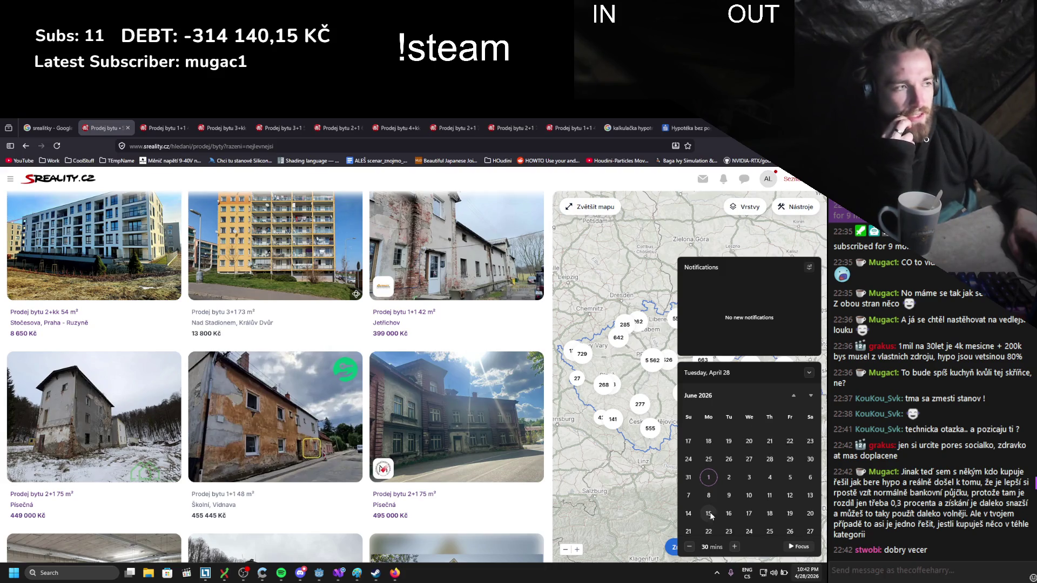
{"action": "scroll", "coordinate": [711, 503], "scroll_direction": "up", "scroll_amount": 1}
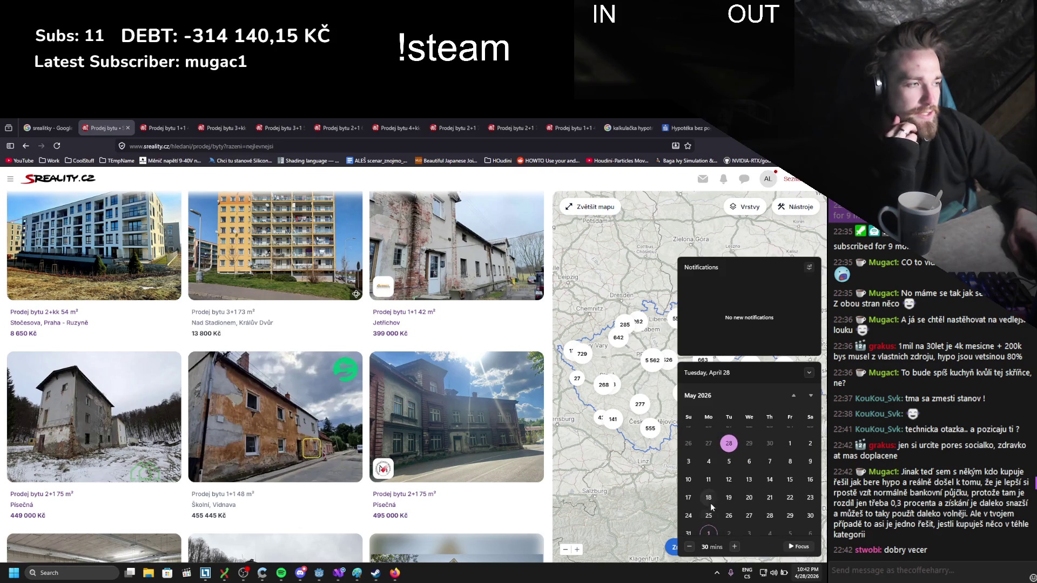
{"action": "left_click", "coordinate": [790, 442]}
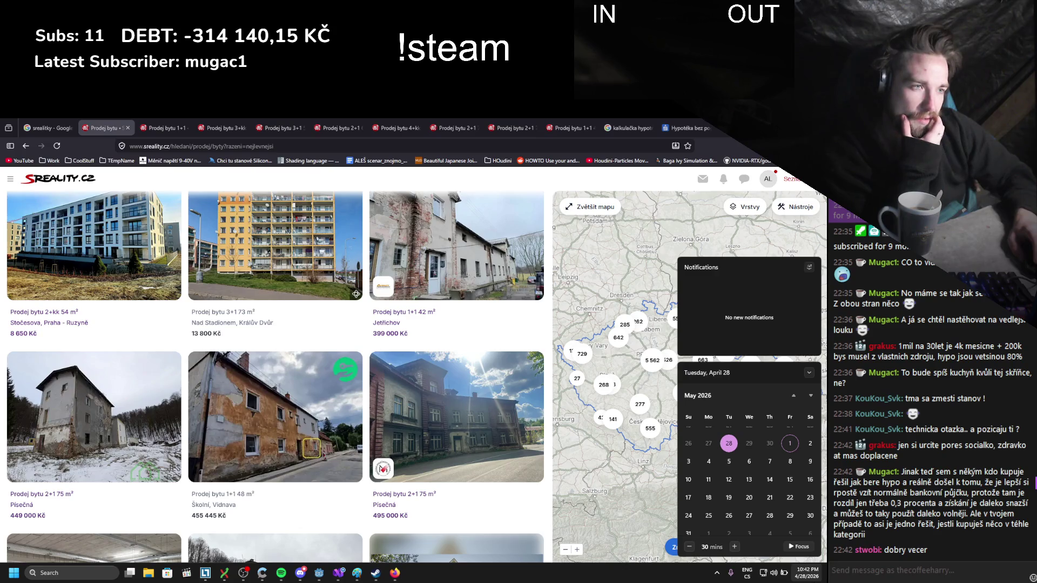
{"action": "left_click", "coordinate": [815, 580]}
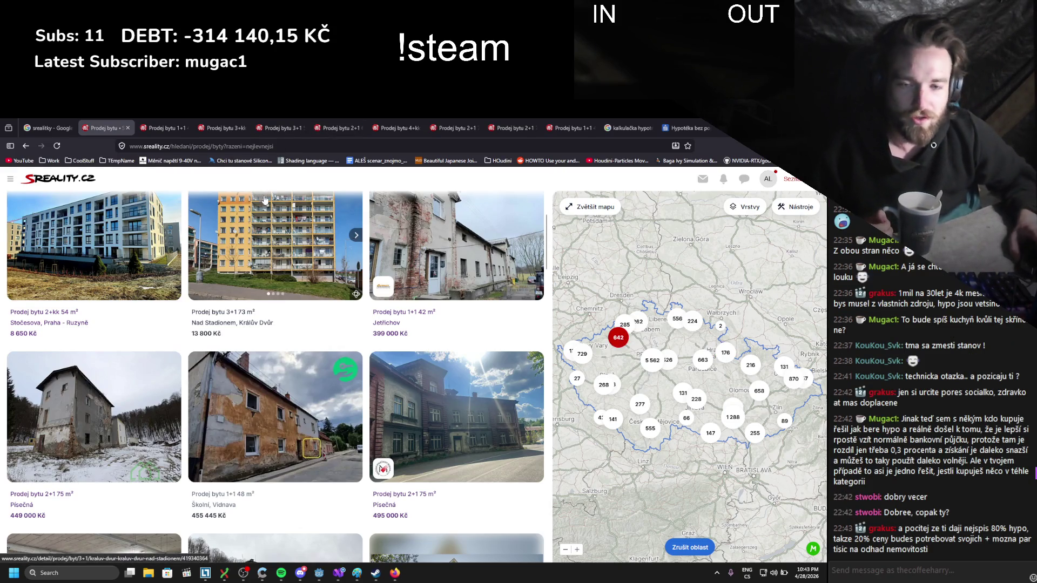
- Open the 495 000 Kč Písečná 2+1 listing in a new tab and view it
{"action": "scroll", "coordinate": [316, 268], "scroll_direction": "up", "scroll_amount": 2}
{"action": "scroll", "coordinate": [315, 268], "scroll_direction": "down", "scroll_amount": 2}
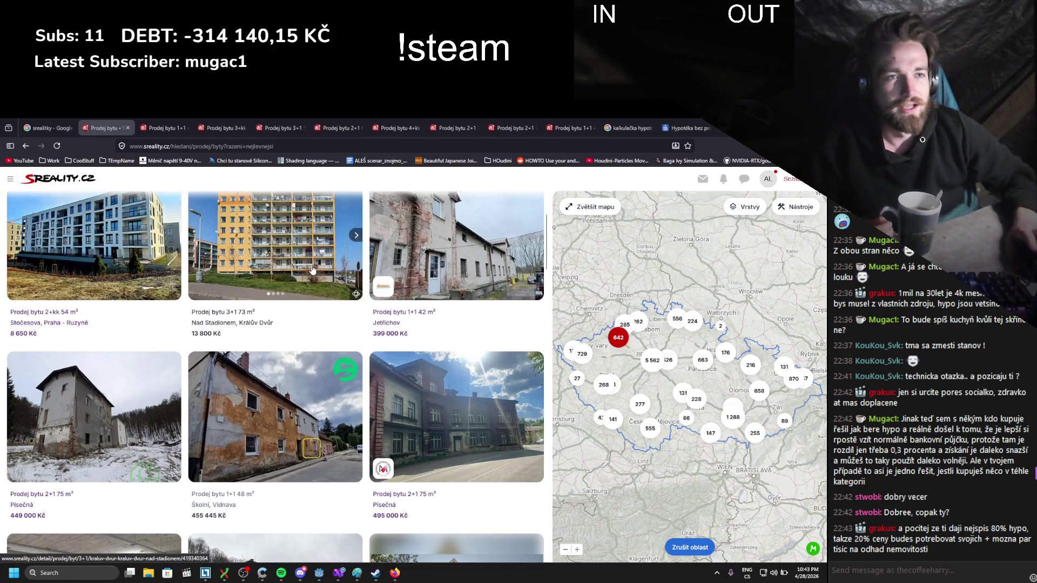
{"action": "scroll", "coordinate": [302, 270], "scroll_direction": "down", "scroll_amount": 1}
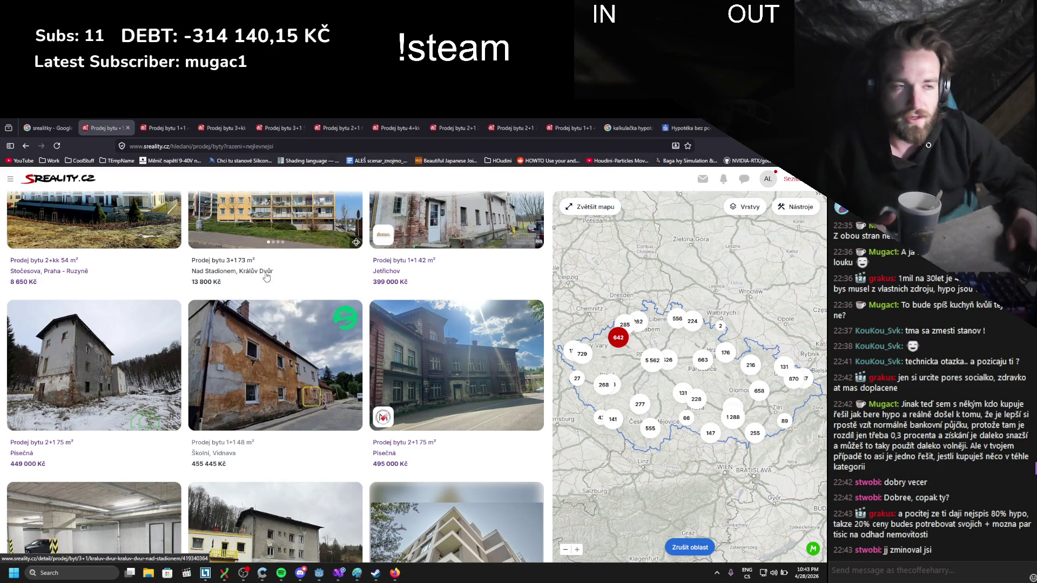
{"action": "scroll", "coordinate": [257, 273], "scroll_direction": "down", "scroll_amount": 1}
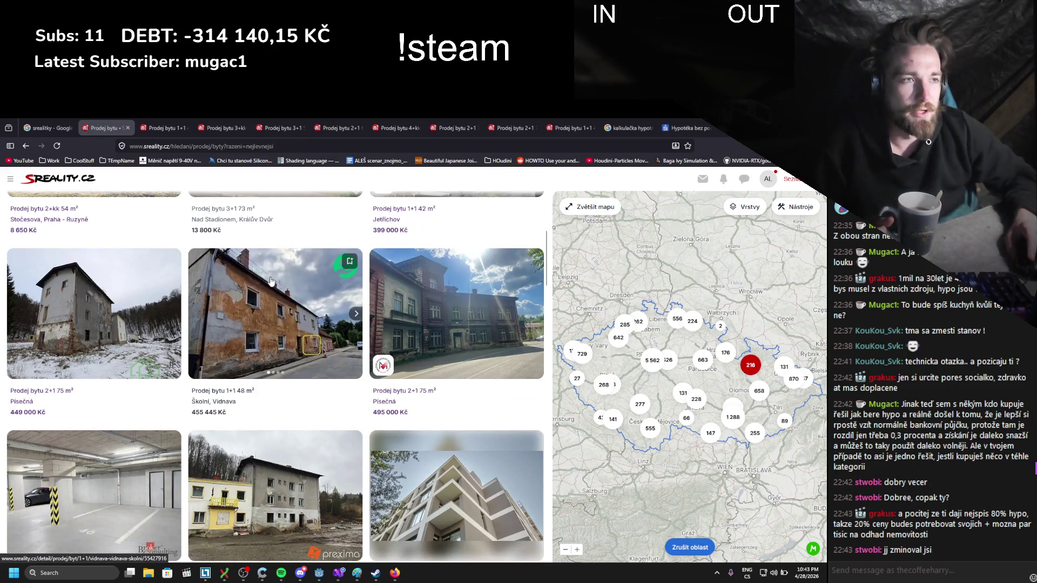
{"action": "middle_click", "coordinate": [443, 314]}
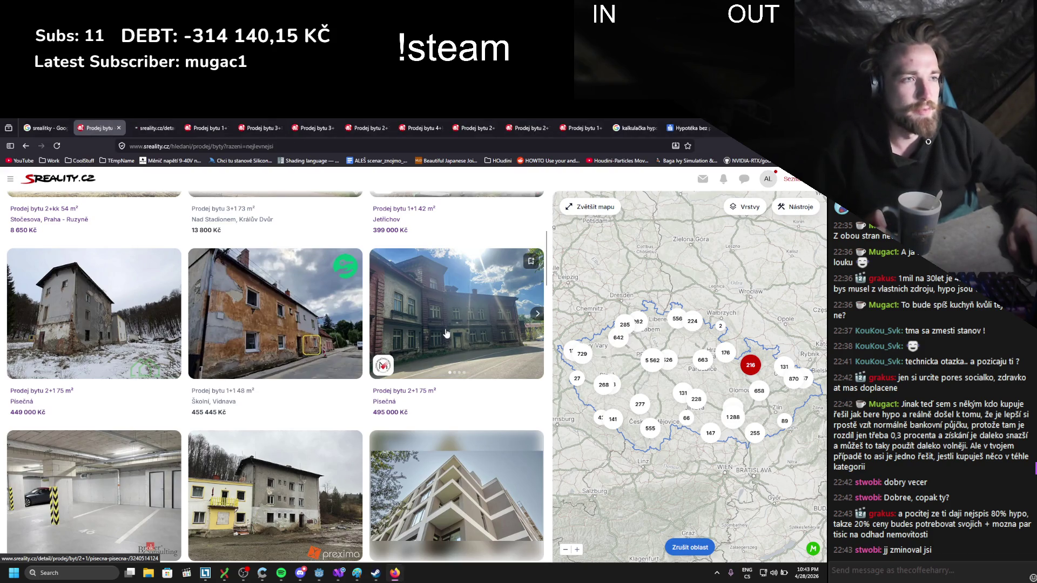
{"action": "left_click", "coordinate": [132, 122]}
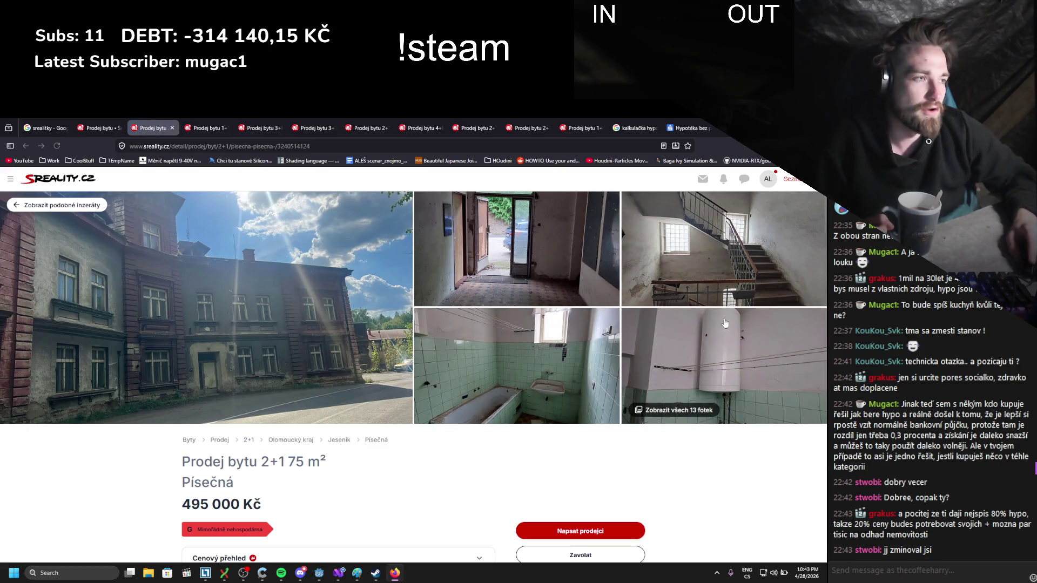
- Select the listing's 495 000 Kč asking price and return to the mortgage calculator
{"action": "scroll", "coordinate": [657, 337], "scroll_direction": "down", "scroll_amount": 2}
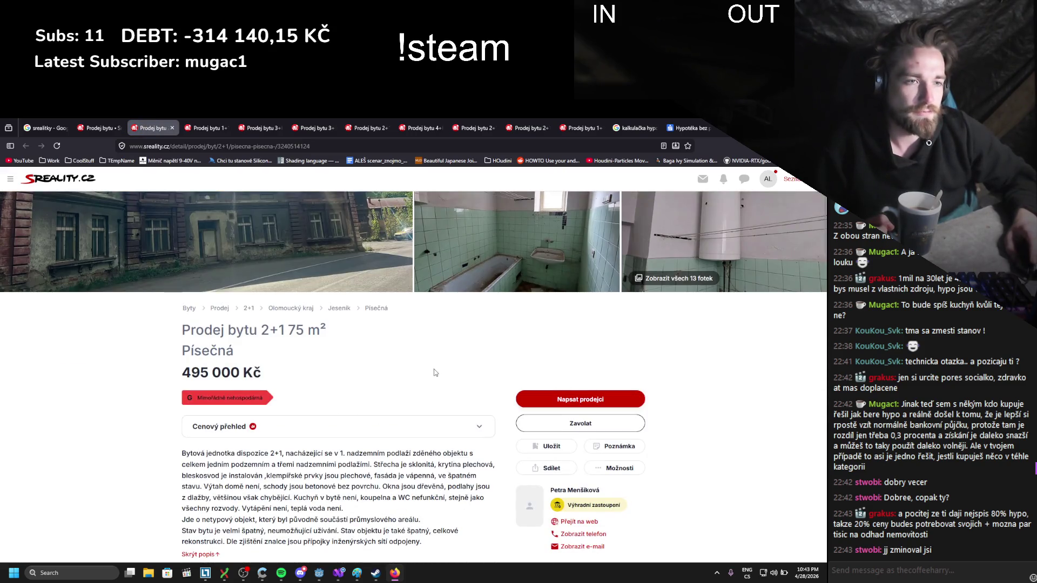
{"action": "left_click_drag", "start_coordinate": [181, 373], "coordinate": [262, 373]}
{"action": "left_click", "coordinate": [451, 342]}
{"action": "left_click", "coordinate": [694, 123]}
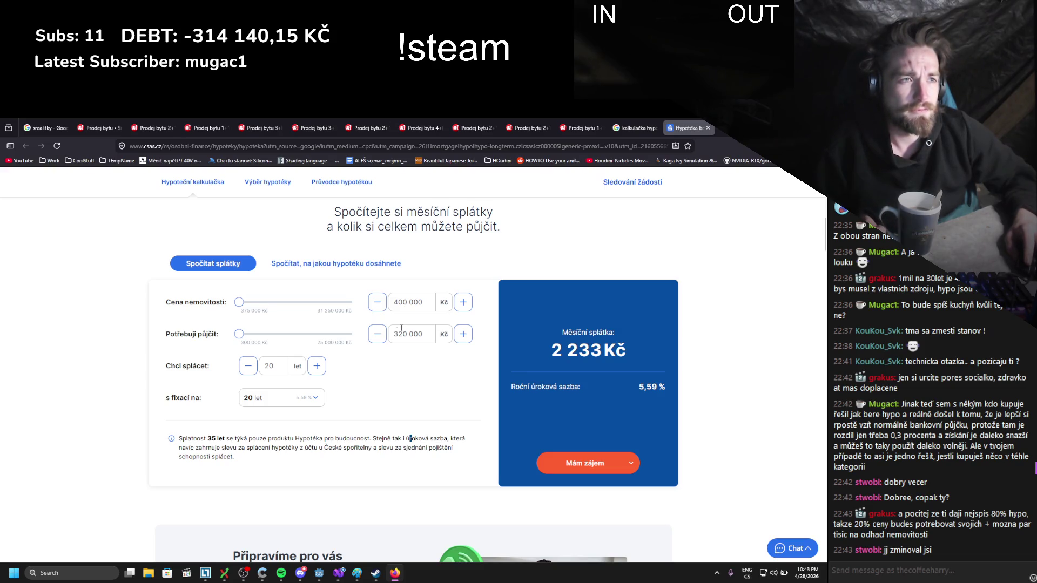
- Raise the property price to 500 000 Kč for 2 791 Kč monthly, then return to the Jetřichov listing
{"action": "left_click", "coordinate": [458, 306]}
{"action": "left_click", "coordinate": [459, 306]}
{"action": "left_click", "coordinate": [378, 305]}
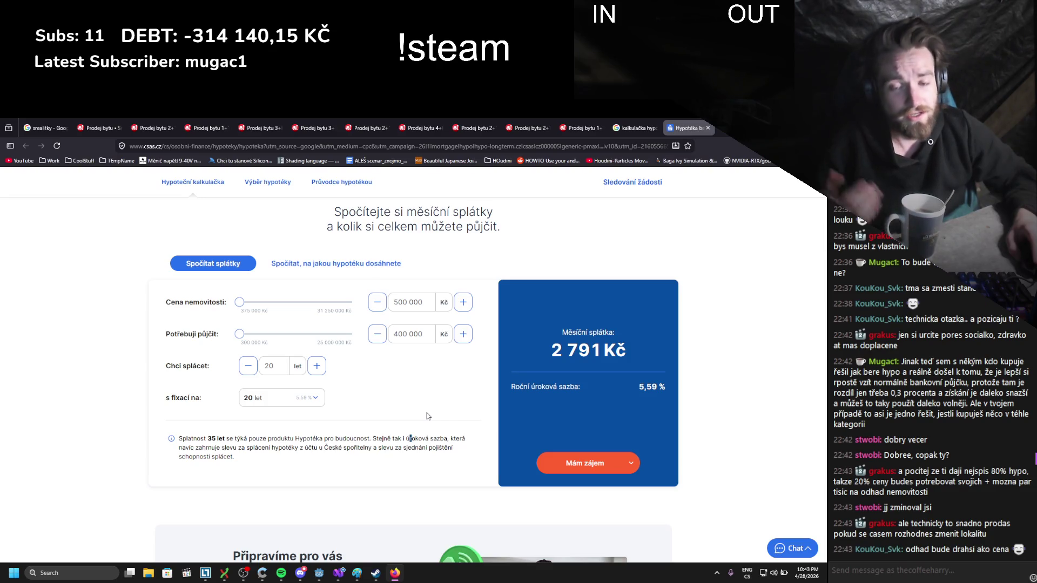
{"action": "scroll", "coordinate": [363, 392], "scroll_direction": "up", "scroll_amount": 2}
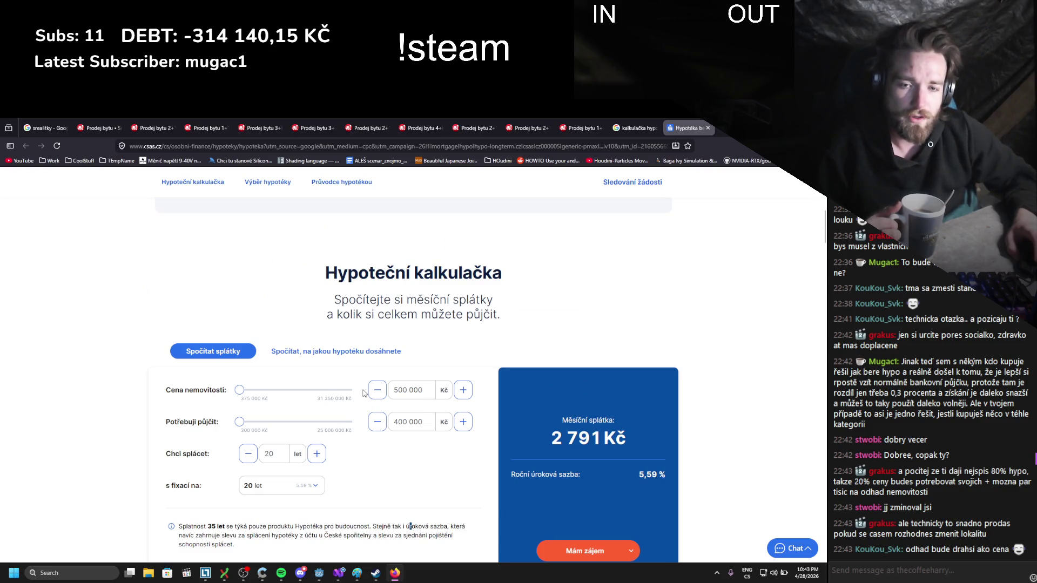
{"action": "scroll", "coordinate": [363, 393], "scroll_direction": "down", "scroll_amount": 10}
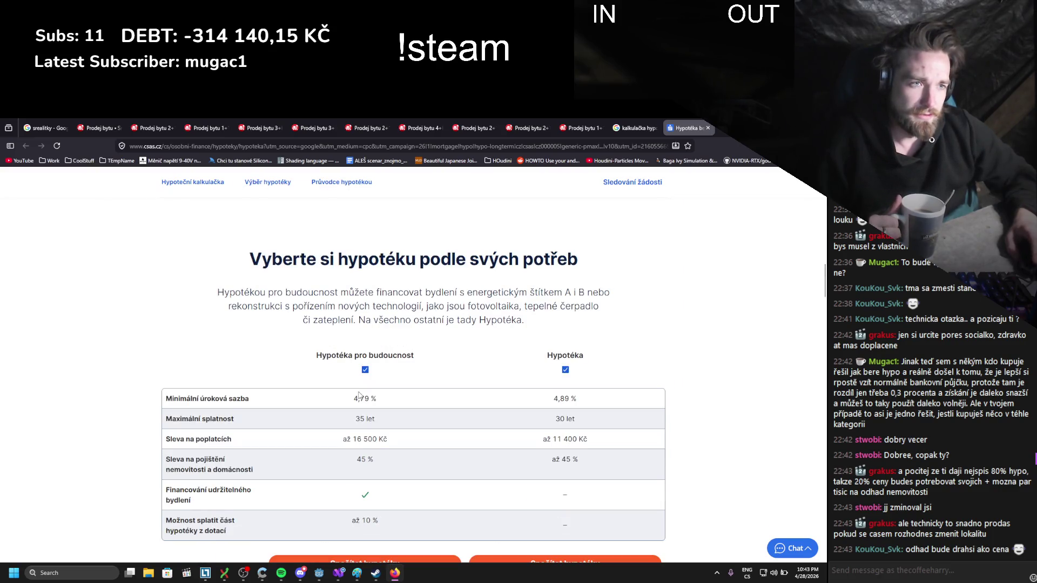
{"action": "scroll", "coordinate": [310, 336], "scroll_direction": "down", "scroll_amount": 2}
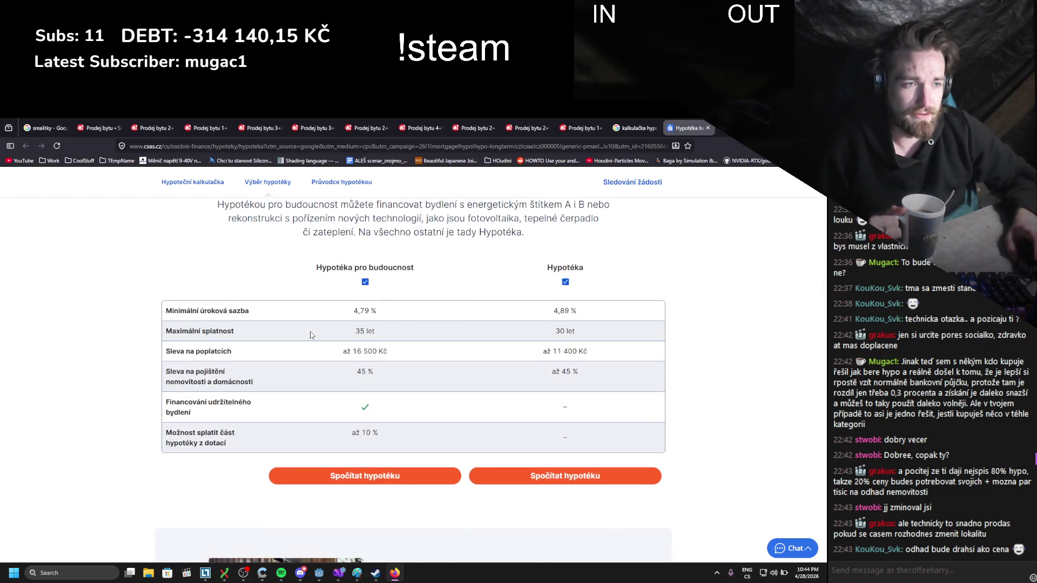
{"action": "scroll", "coordinate": [311, 335], "scroll_direction": "down", "scroll_amount": 2}
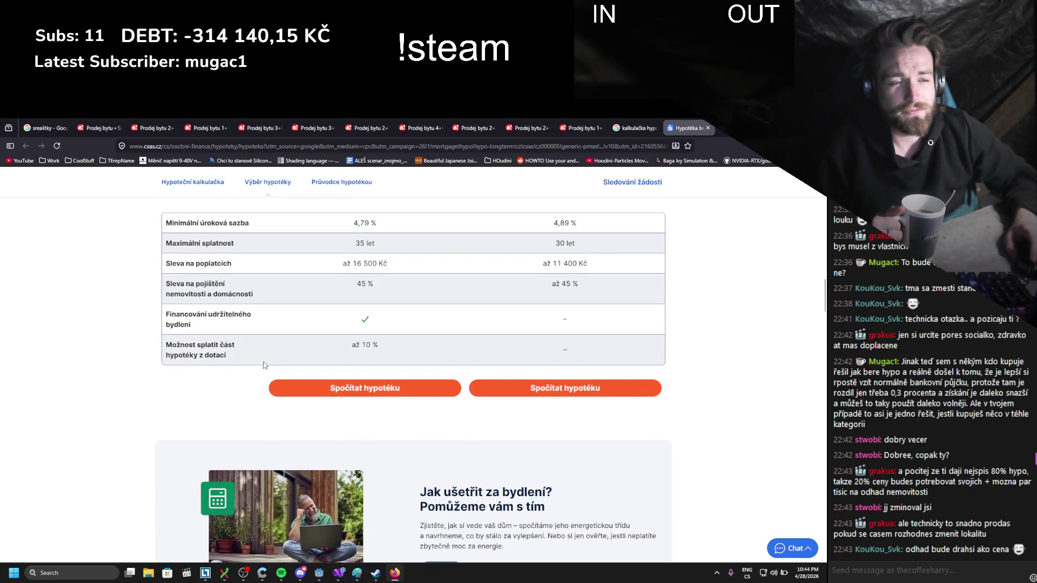
{"action": "scroll", "coordinate": [216, 393], "scroll_direction": "down", "scroll_amount": 8}
{"action": "scroll", "coordinate": [188, 382], "scroll_direction": "up", "scroll_amount": 15}
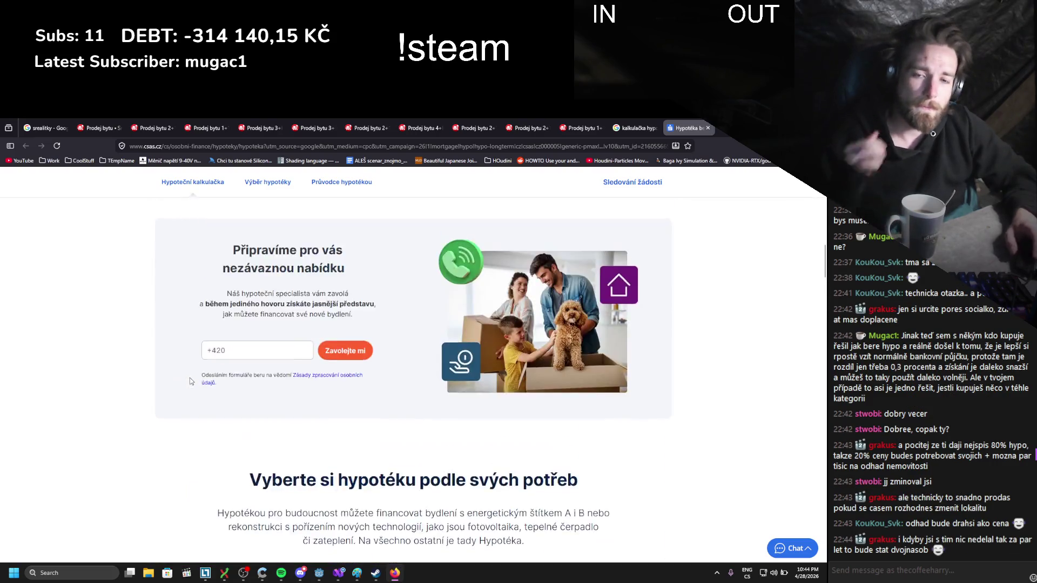
{"action": "scroll", "coordinate": [189, 378], "scroll_direction": "up", "scroll_amount": 10}
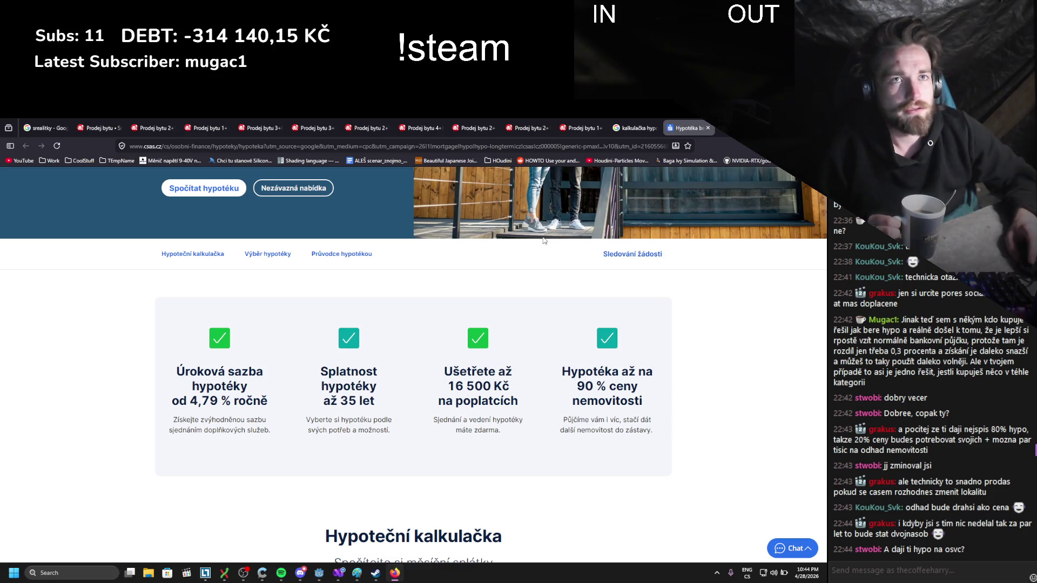
{"action": "key", "text": "ctrl+shift+Tab"}
{"action": "key", "text": "ctrl+shift+Tab"}
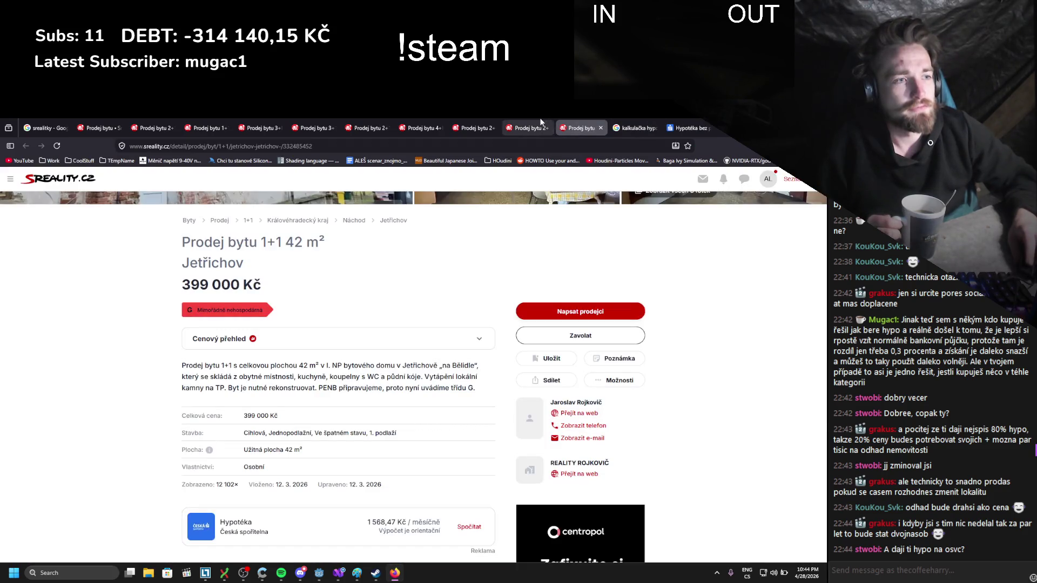
- Show the 449 000 Kč Písečná 2+1 listing's parameters table, then switch to Visual Studio
{"action": "left_click", "coordinate": [542, 123]}
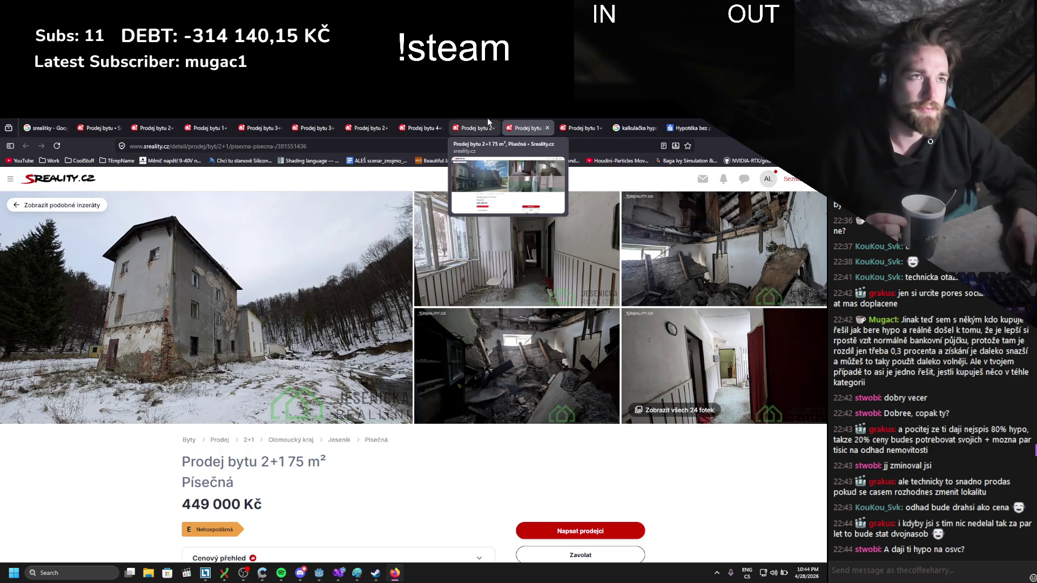
{"action": "scroll", "coordinate": [354, 420], "scroll_direction": "down", "scroll_amount": 4}
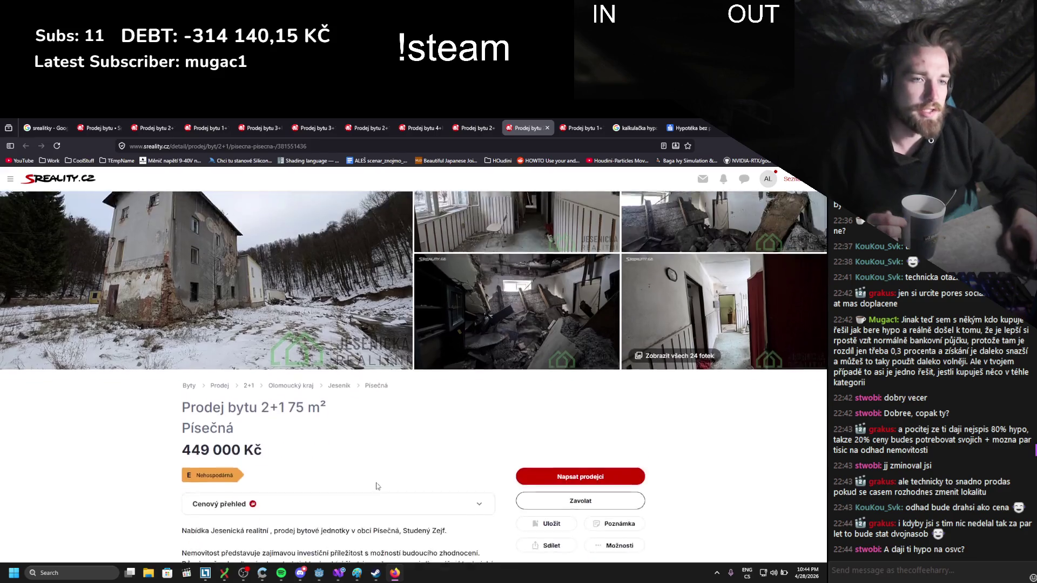
{"action": "scroll", "coordinate": [354, 420], "scroll_direction": "down", "scroll_amount": 4}
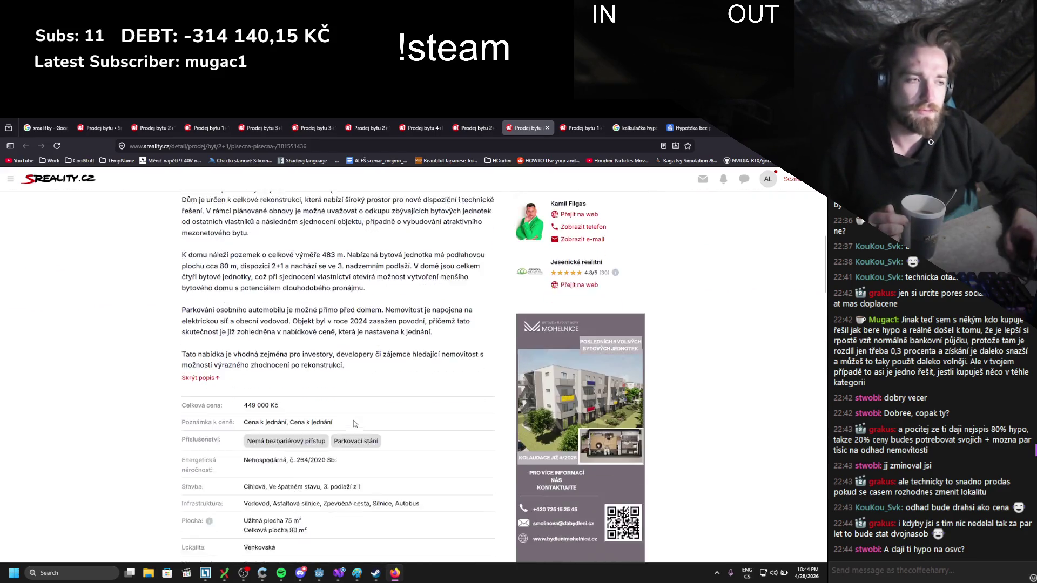
{"action": "scroll", "coordinate": [354, 420], "scroll_direction": "down", "scroll_amount": 1}
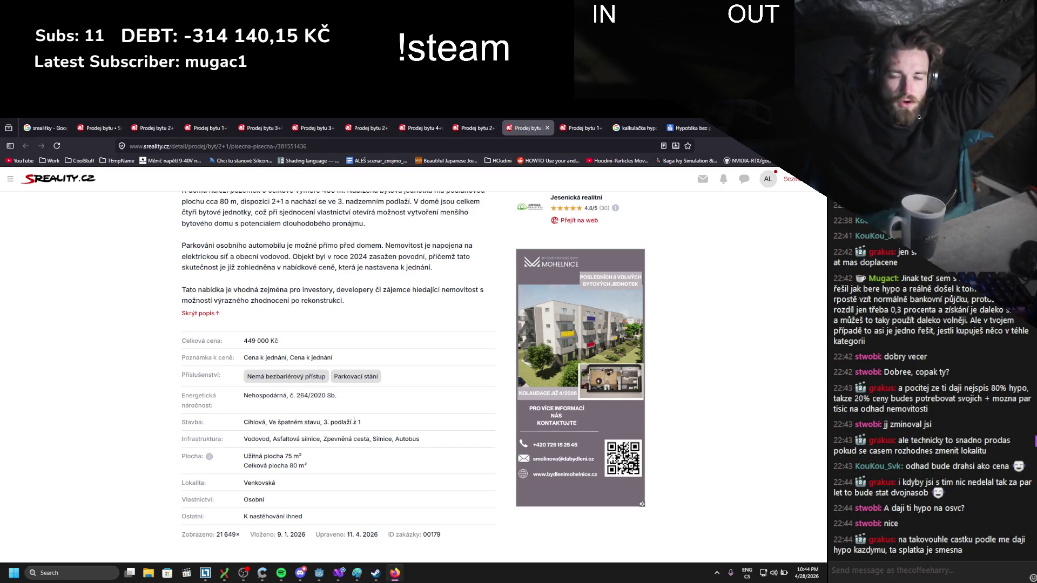
{"action": "key", "text": "alt+Tab"}
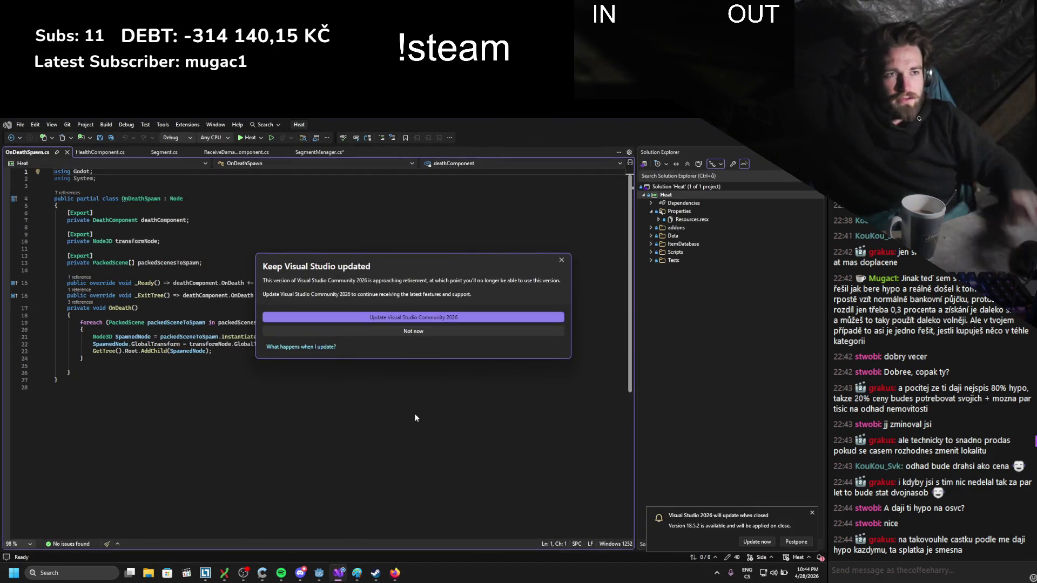
{"action": "left_click", "coordinate": [455, 333]}
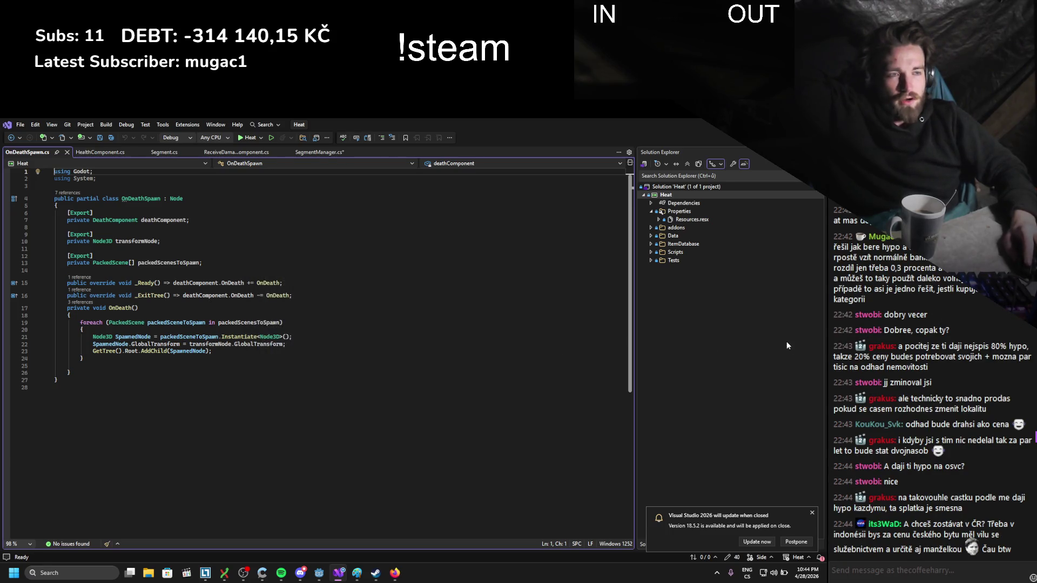
{"action": "key", "text": "alt+Tab"}
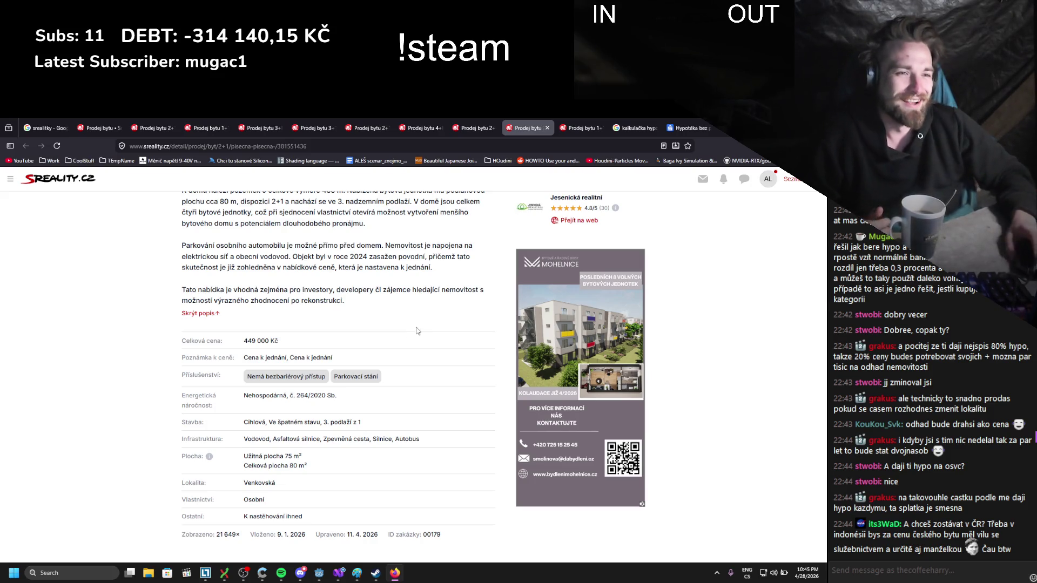
- Scroll the 449 000 Kč Písečná listing and open its full gallery from the main photo
{"action": "scroll", "coordinate": [406, 333], "scroll_direction": "down", "scroll_amount": 3}
{"action": "scroll", "coordinate": [371, 359], "scroll_direction": "down", "scroll_amount": 2}
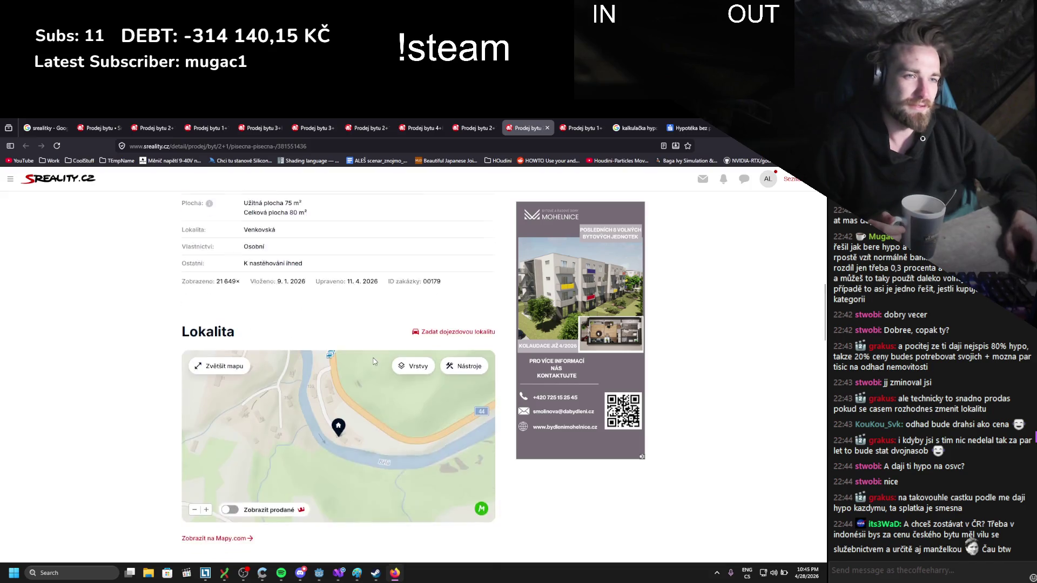
{"action": "scroll", "coordinate": [371, 360], "scroll_direction": "up", "scroll_amount": 10}
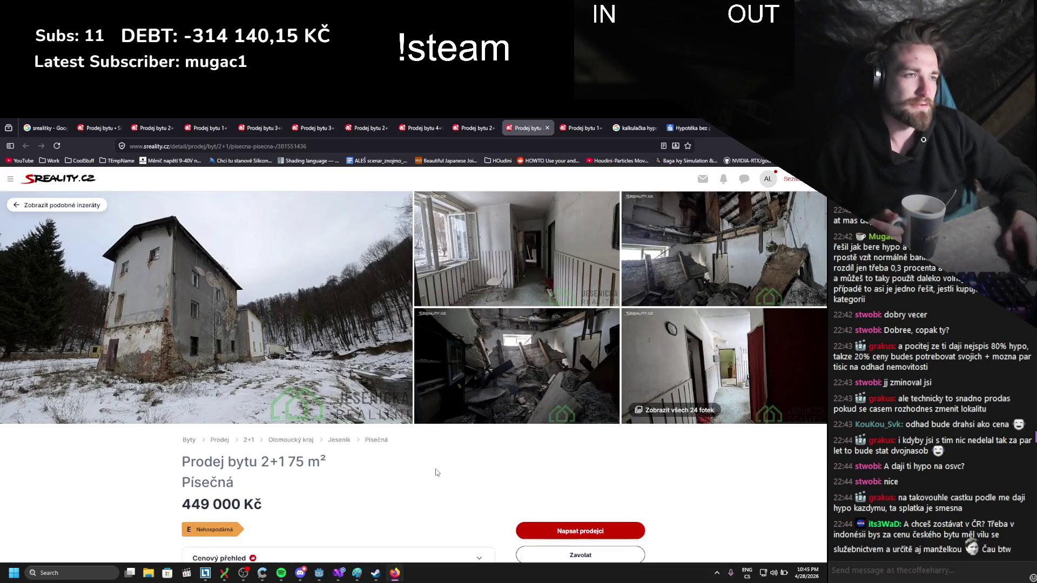
{"action": "scroll", "coordinate": [405, 463], "scroll_direction": "down", "scroll_amount": 5}
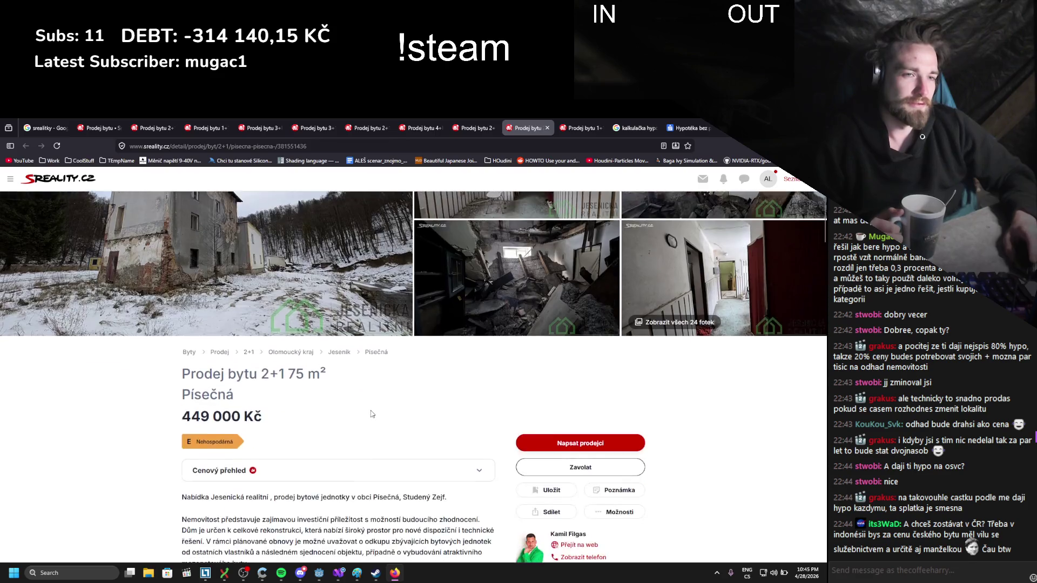
{"action": "scroll", "coordinate": [371, 414], "scroll_direction": "down", "scroll_amount": 2}
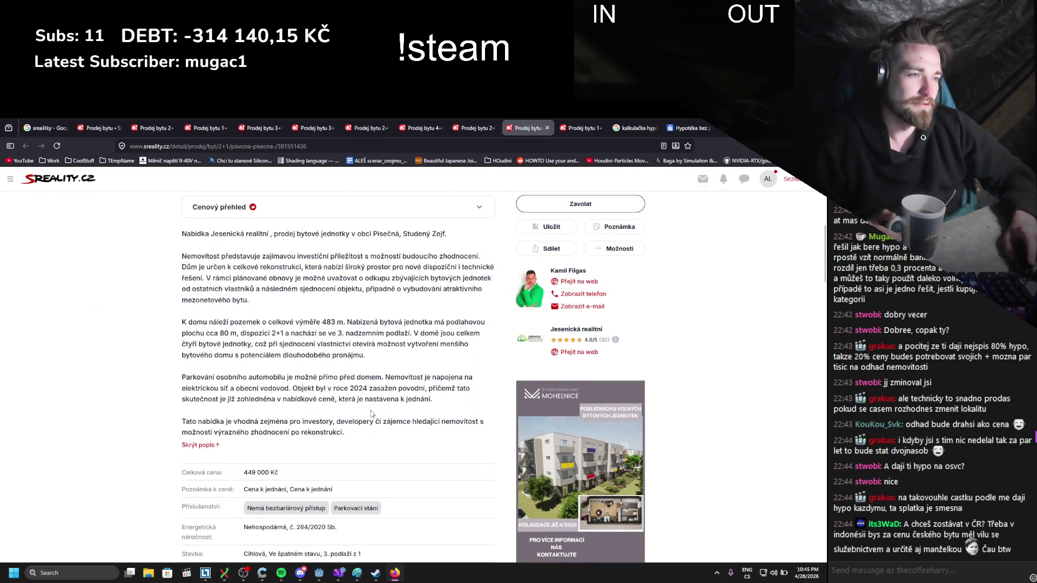
{"action": "scroll", "coordinate": [371, 414], "scroll_direction": "up", "scroll_amount": 2}
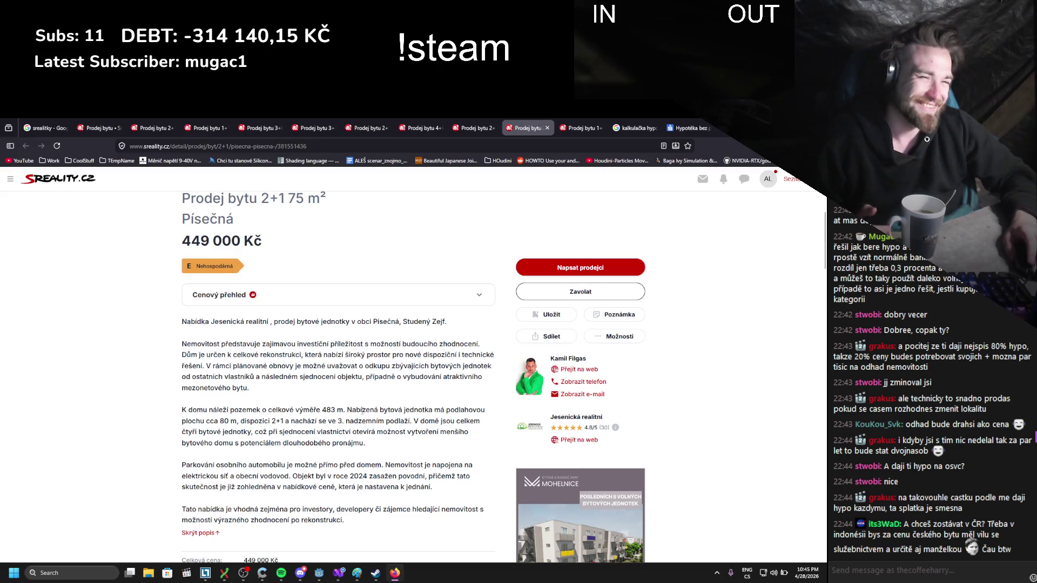
{"action": "scroll", "coordinate": [362, 414], "scroll_direction": "down", "scroll_amount": 1}
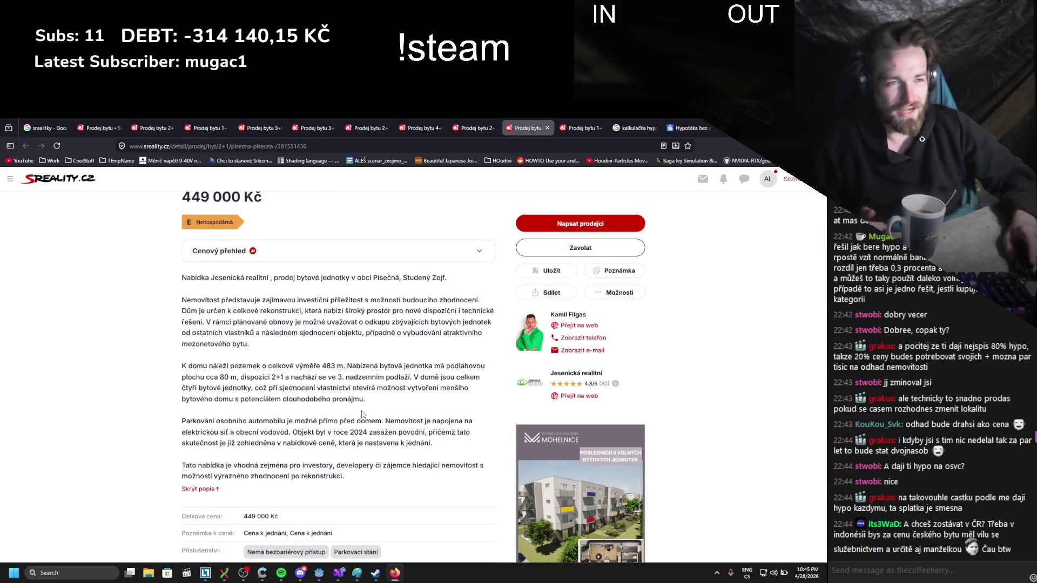
{"action": "scroll", "coordinate": [348, 411], "scroll_direction": "up", "scroll_amount": 5}
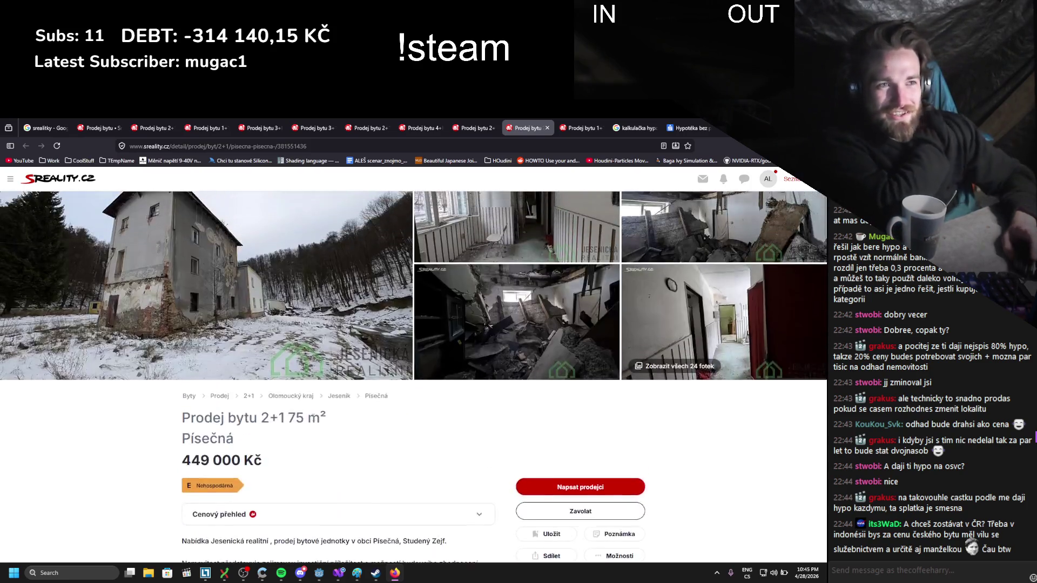
{"action": "left_click", "coordinate": [580, 303]}
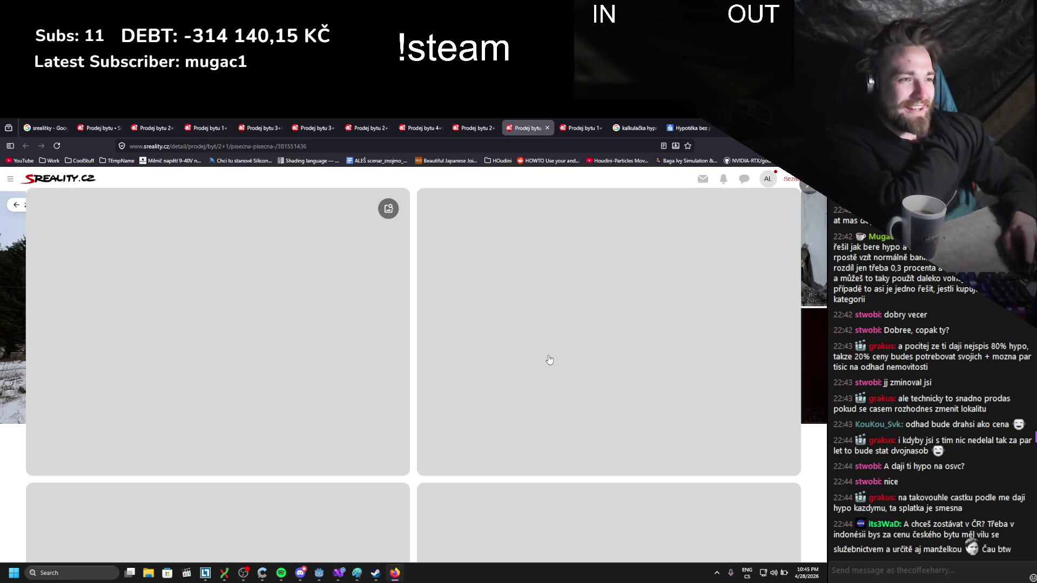
- Scroll through the Písečná flat's photos and close the gallery
{"action": "scroll", "coordinate": [609, 429], "scroll_direction": "down", "scroll_amount": 4}
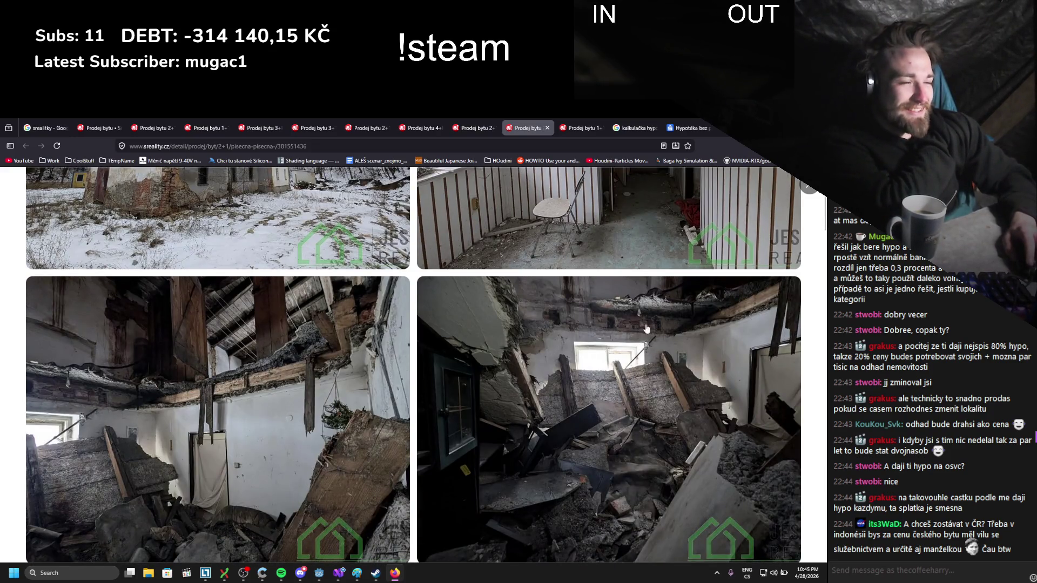
{"action": "left_click", "coordinate": [809, 187]}
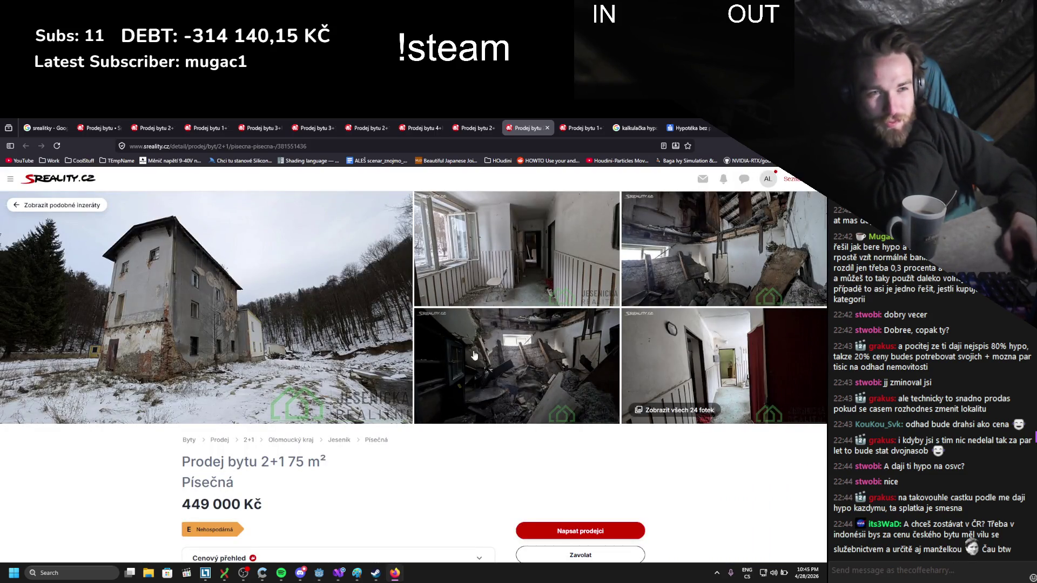
{"action": "scroll", "coordinate": [366, 401], "scroll_direction": "down", "scroll_amount": 4}
{"action": "scroll", "coordinate": [351, 405], "scroll_direction": "up", "scroll_amount": 3}
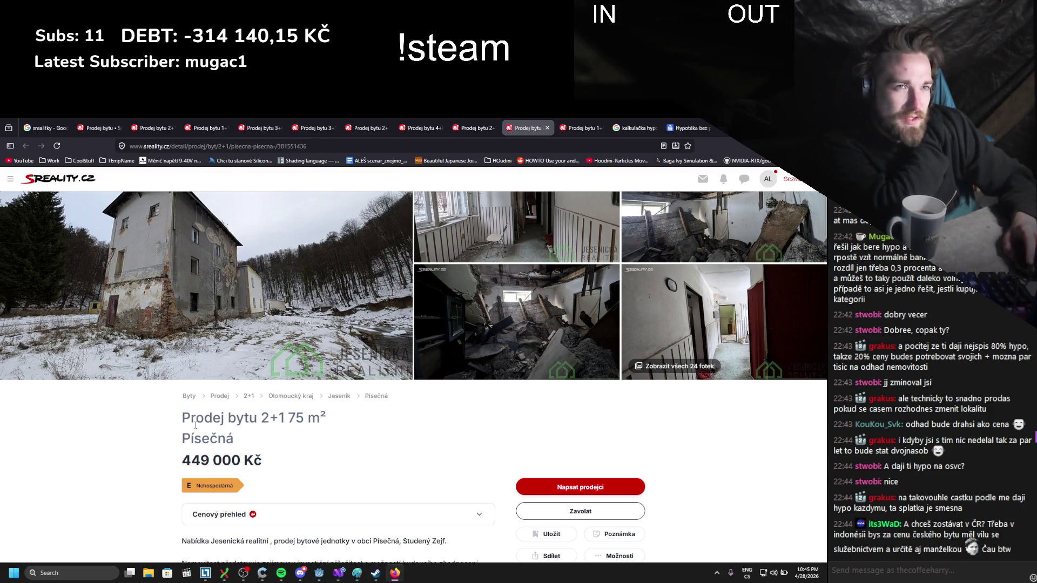
- Scroll the listing page and select the 'K domu náleží' paragraph about the 483 m² plot
{"action": "scroll", "coordinate": [195, 425], "scroll_direction": "down", "scroll_amount": 4}
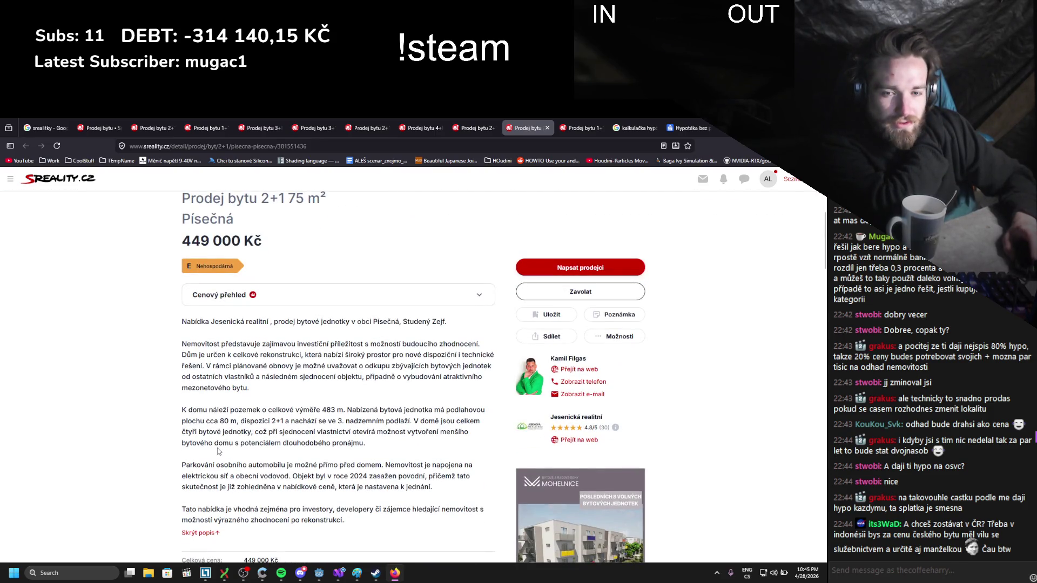
{"action": "scroll", "coordinate": [219, 452], "scroll_direction": "up", "scroll_amount": 4}
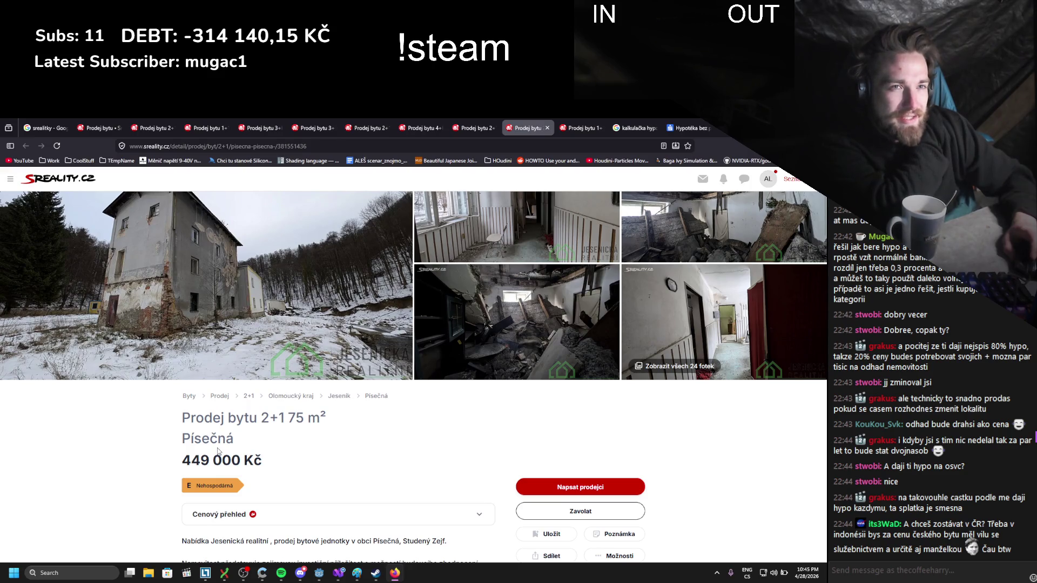
{"action": "scroll", "coordinate": [218, 452], "scroll_direction": "up", "scroll_amount": 1}
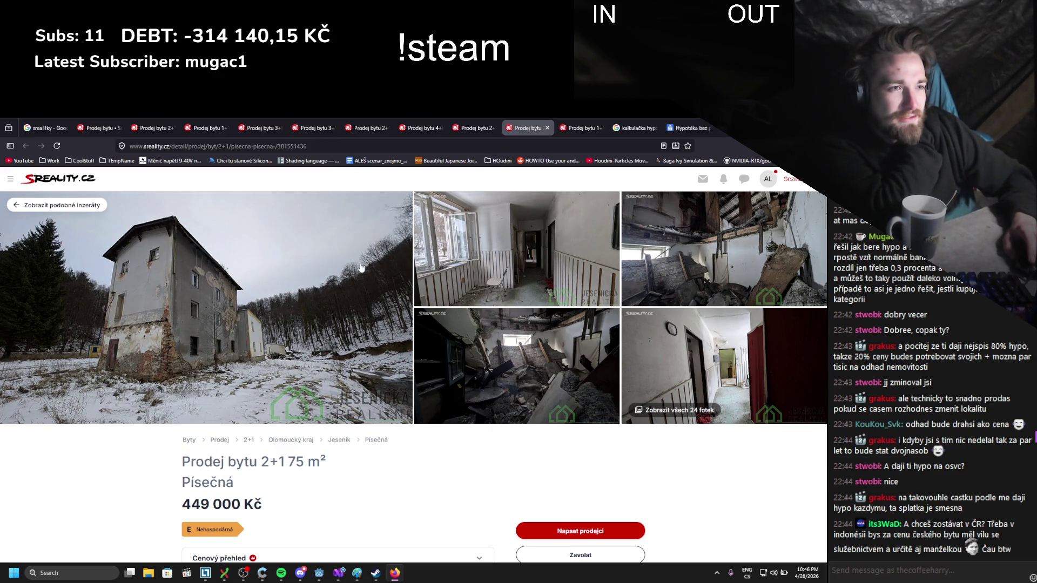
{"action": "scroll", "coordinate": [361, 267], "scroll_direction": "down", "scroll_amount": 6}
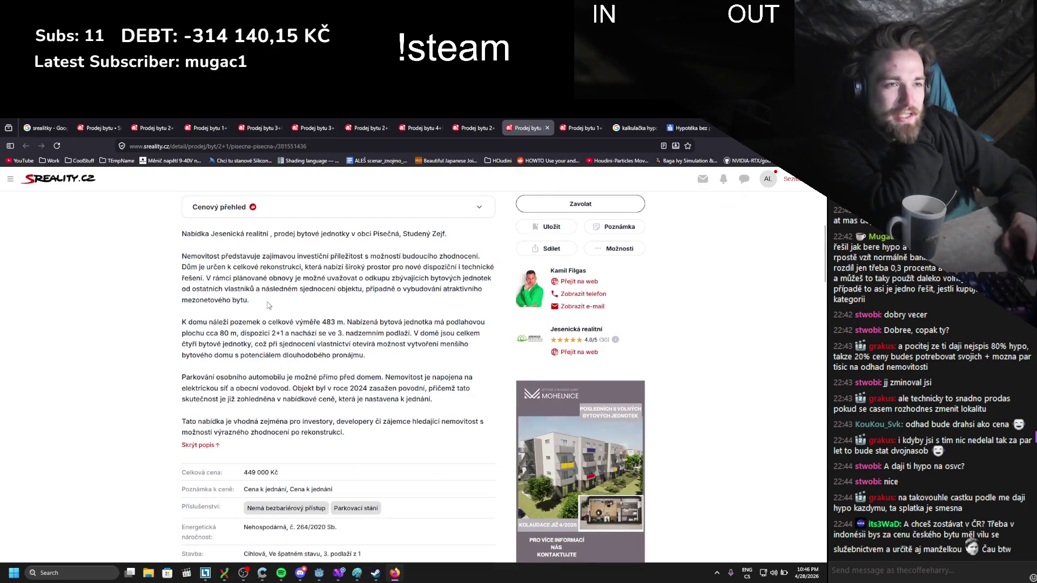
{"action": "left_click_drag", "start_coordinate": [265, 314], "coordinate": [366, 355]}
{"action": "scroll", "coordinate": [271, 346], "scroll_direction": "up", "scroll_amount": 6}
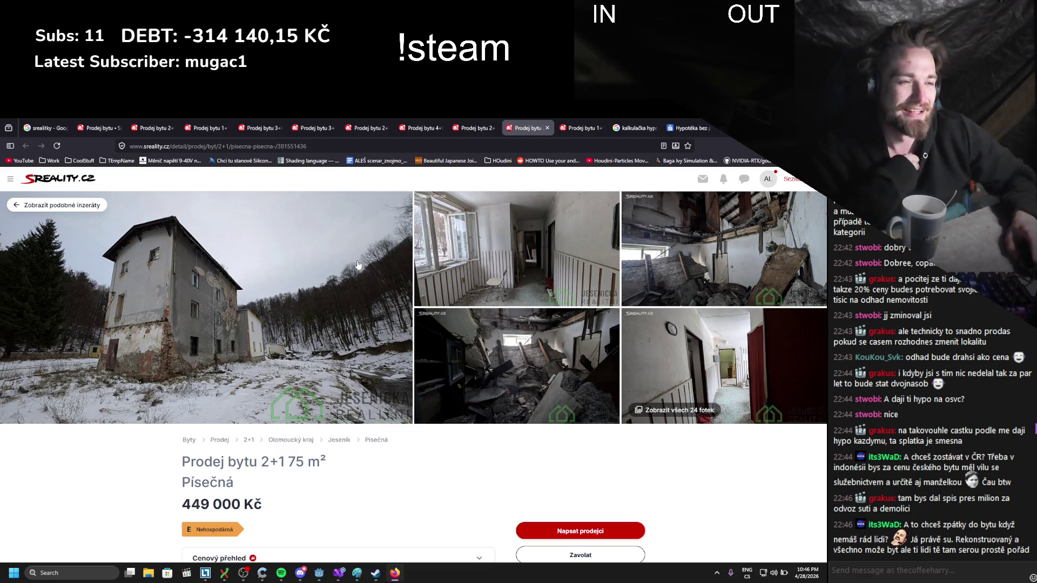
- Return to the cheapest-flats results and open 'Upravit hledání' to edit the search filters
{"action": "left_click", "coordinate": [115, 125]}
{"action": "scroll", "coordinate": [235, 306], "scroll_direction": "down", "scroll_amount": 4}
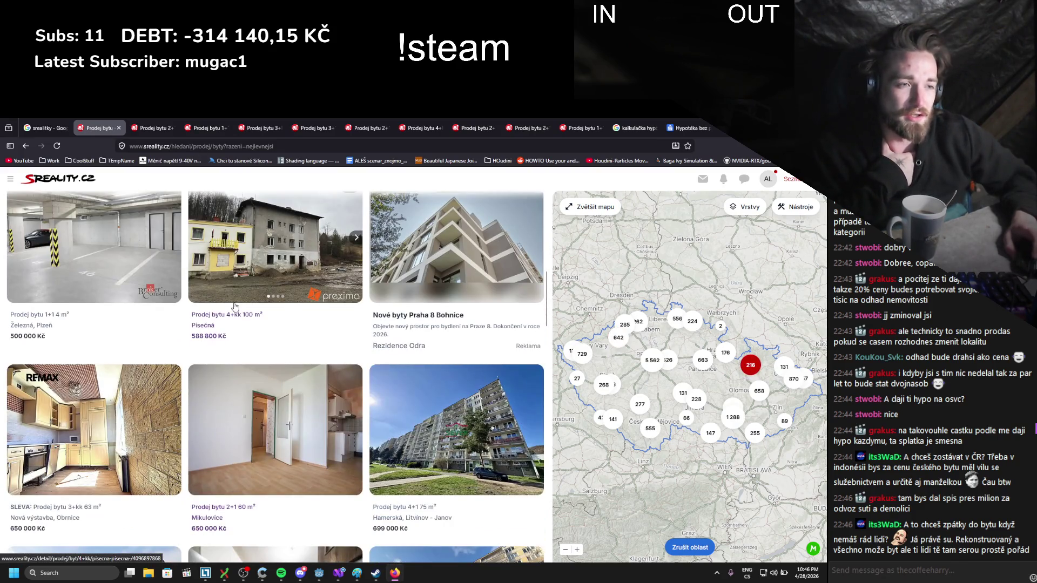
{"action": "scroll", "coordinate": [234, 306], "scroll_direction": "up", "scroll_amount": 5}
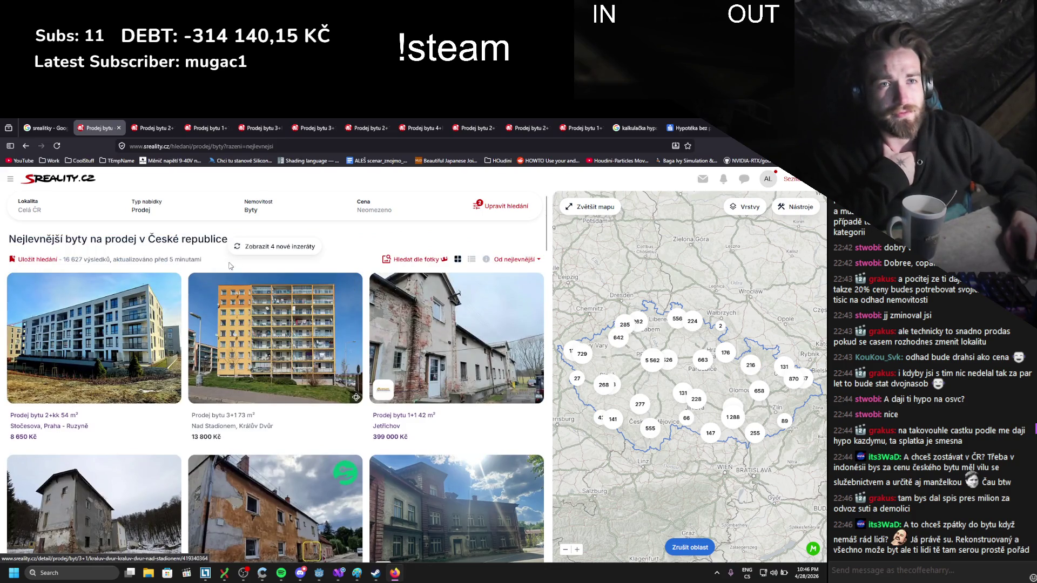
{"action": "left_click", "coordinate": [514, 208]}
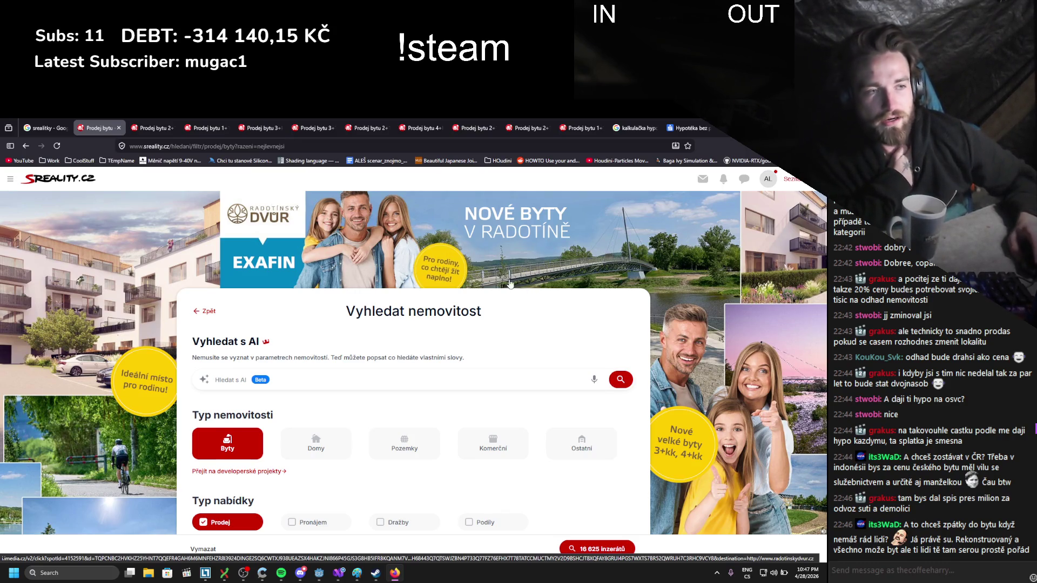
- Switch the searched property type from Byty (flats) to Pozemky (plots)
{"action": "scroll", "coordinate": [518, 285], "scroll_direction": "down", "scroll_amount": 2}
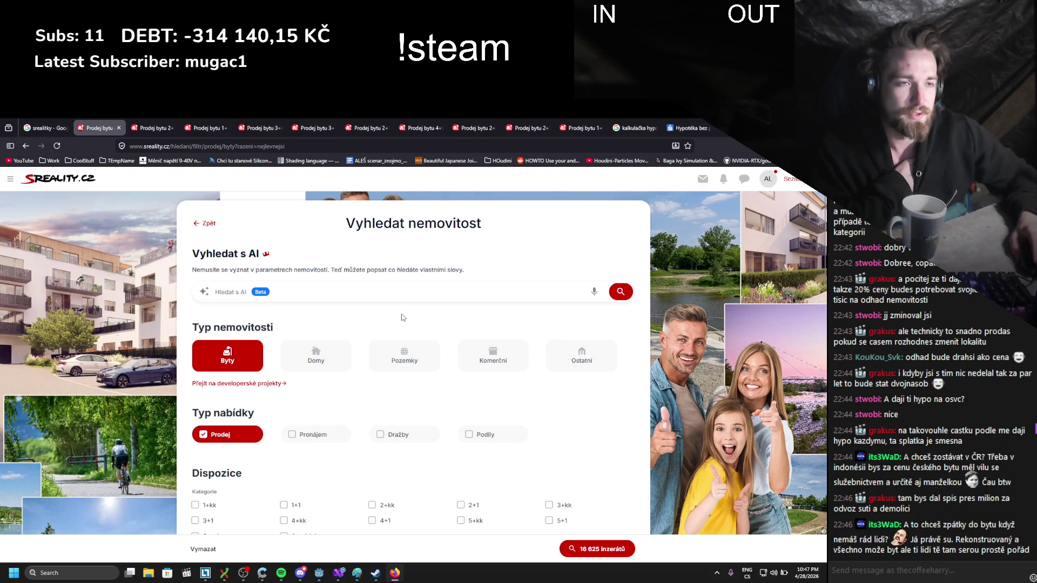
{"action": "scroll", "coordinate": [400, 313], "scroll_direction": "down", "scroll_amount": 1}
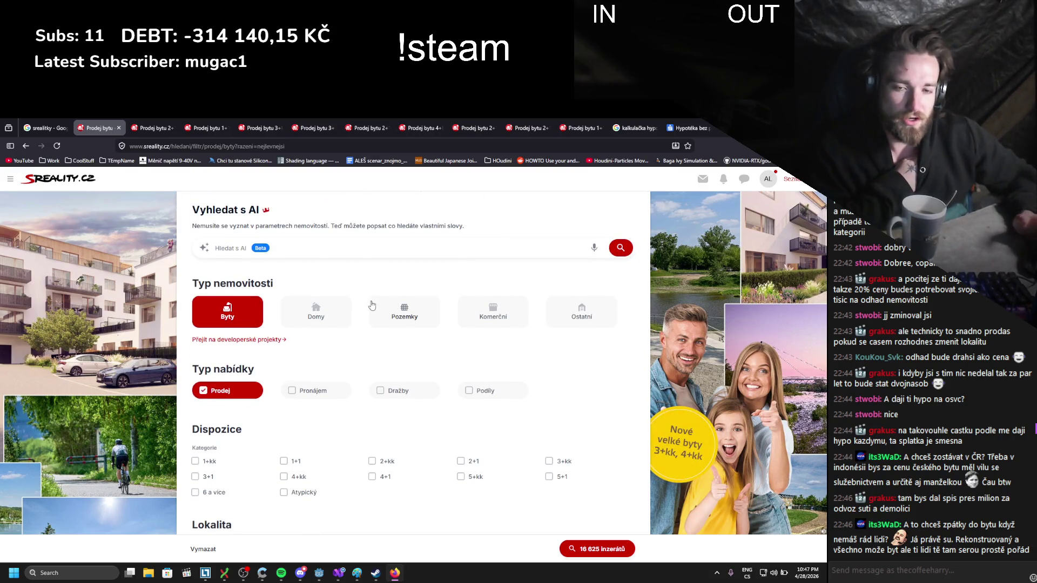
{"action": "scroll", "coordinate": [378, 325], "scroll_direction": "down", "scroll_amount": 1}
{"action": "scroll", "coordinate": [366, 346], "scroll_direction": "down", "scroll_amount": 1}
{"action": "scroll", "coordinate": [359, 344], "scroll_direction": "up", "scroll_amount": 3}
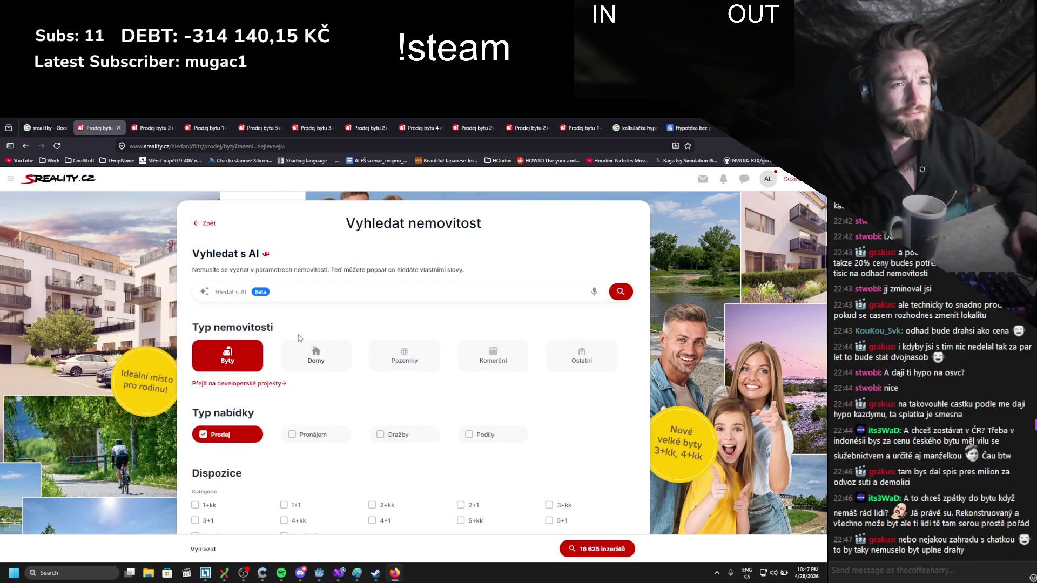
{"action": "left_click", "coordinate": [405, 359]}
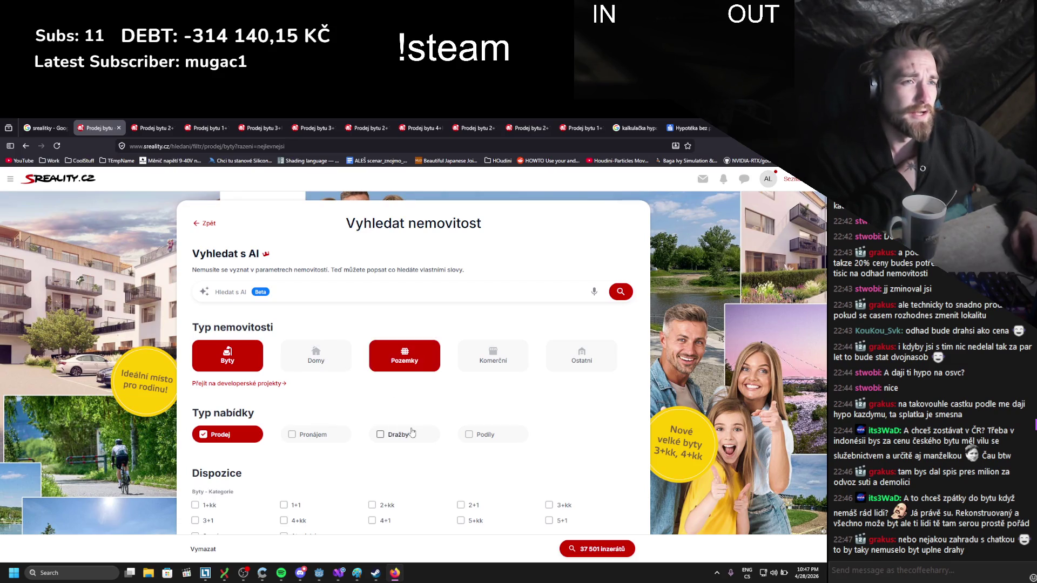
{"action": "left_click", "coordinate": [257, 363]}
- Limit plots to the Bydlení category and show the 10 584 matching listings
{"action": "scroll", "coordinate": [383, 391], "scroll_direction": "down", "scroll_amount": 2}
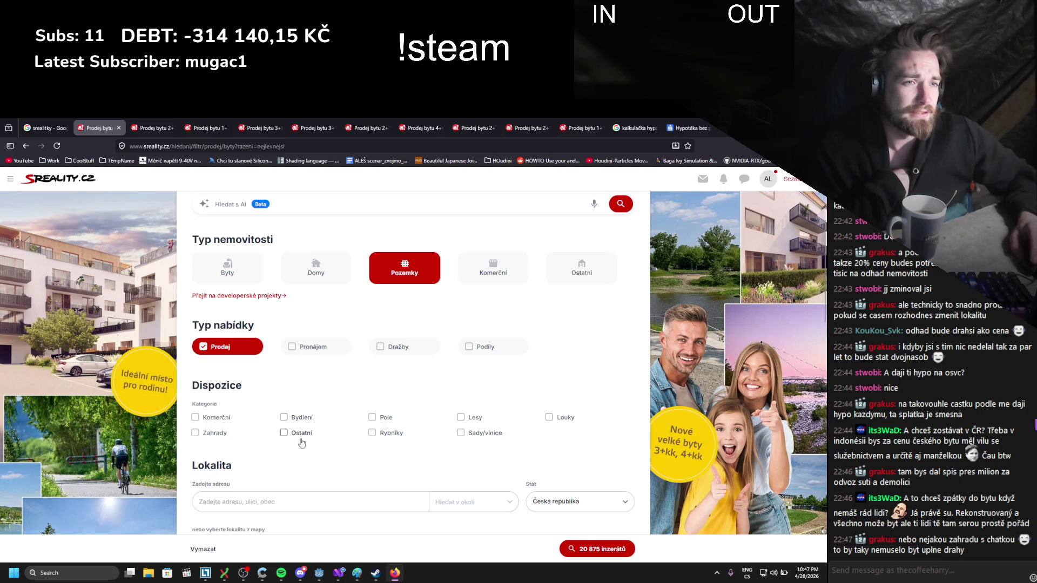
{"action": "left_click", "coordinate": [287, 419]}
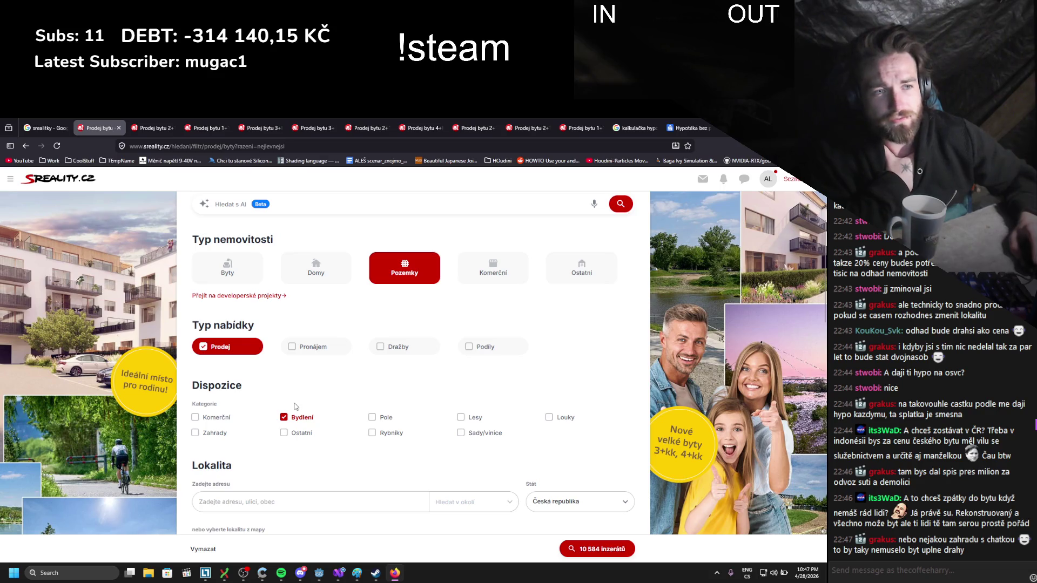
{"action": "scroll", "coordinate": [296, 407], "scroll_direction": "down", "scroll_amount": 3}
{"action": "left_click", "coordinate": [574, 553]}
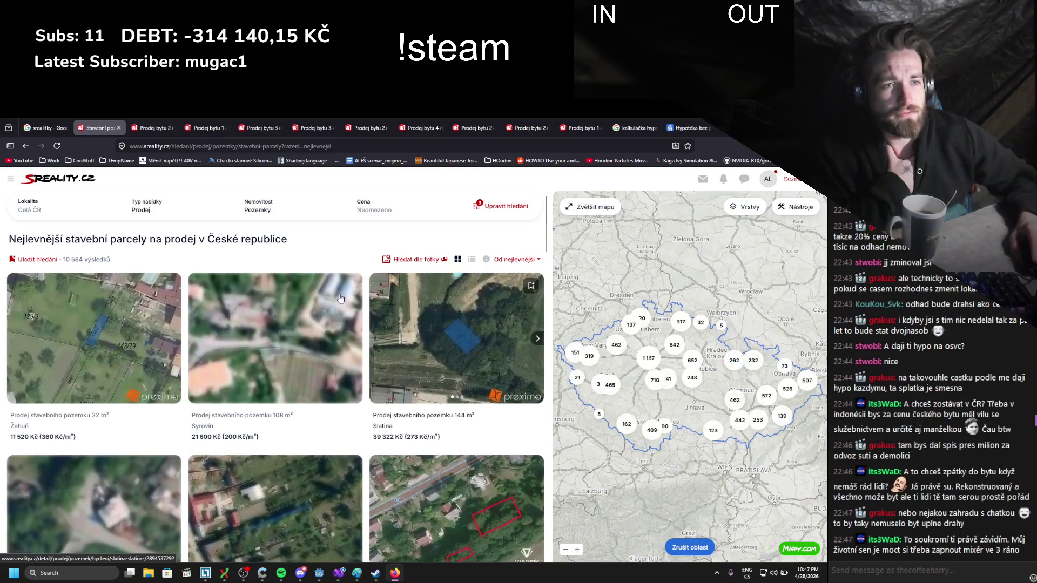